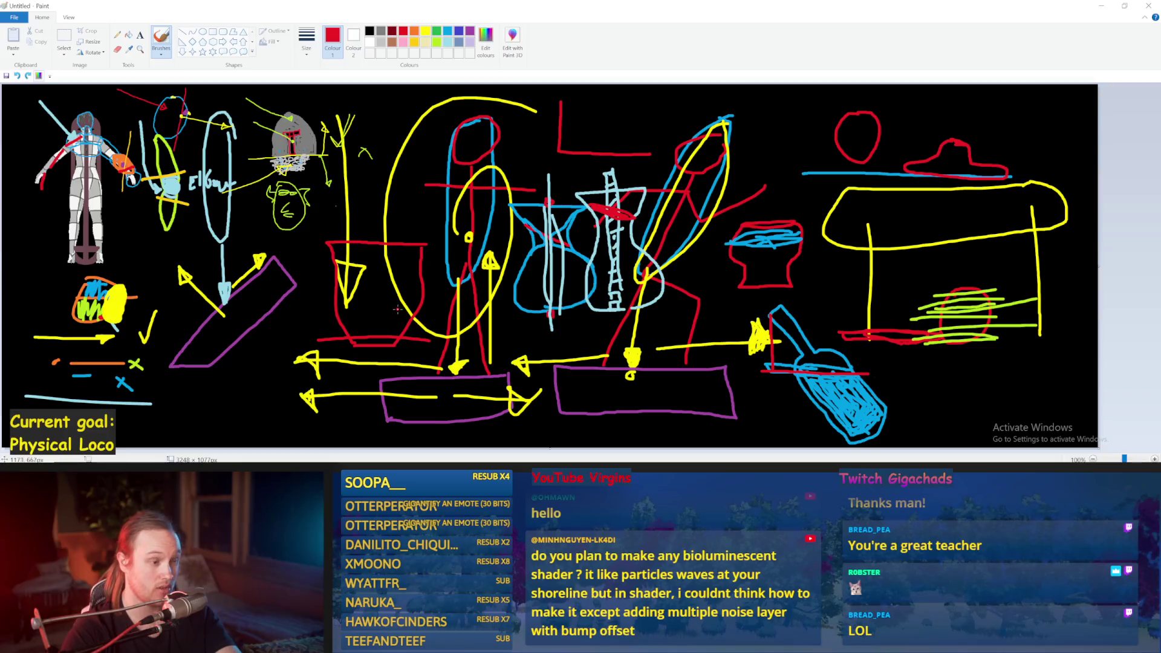
Step: Draw a red vertical line beside the yellow loop, undoing the trial horizontal lines and ladder rungs
drag(441, 336, 408, 336)
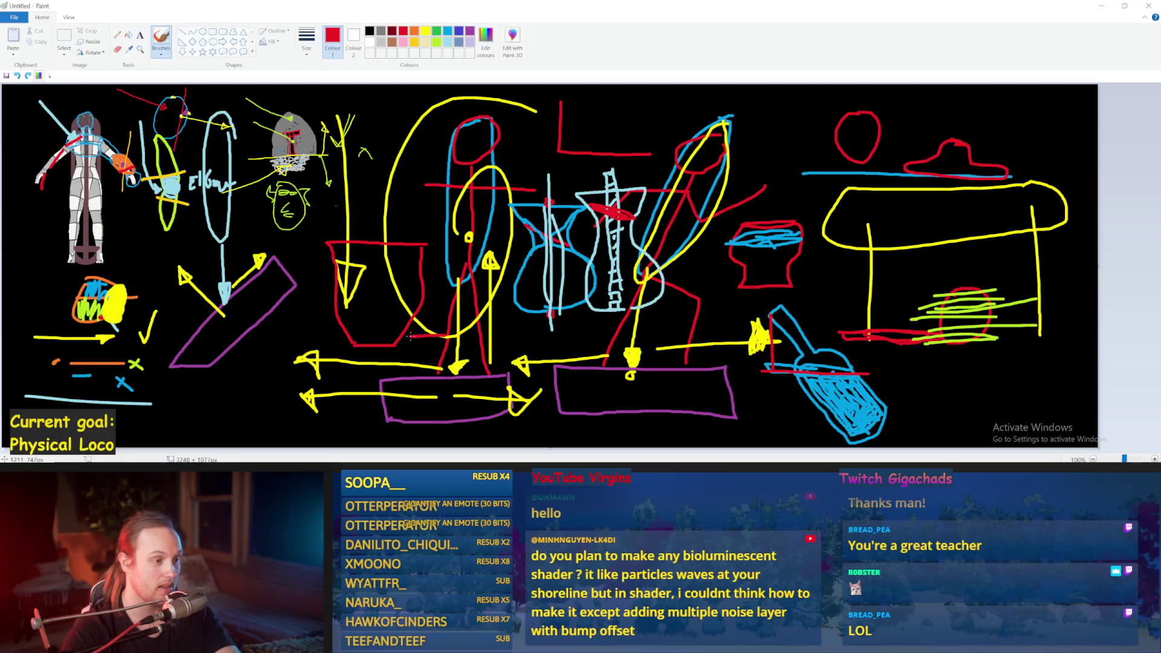
key(ctrl+z)
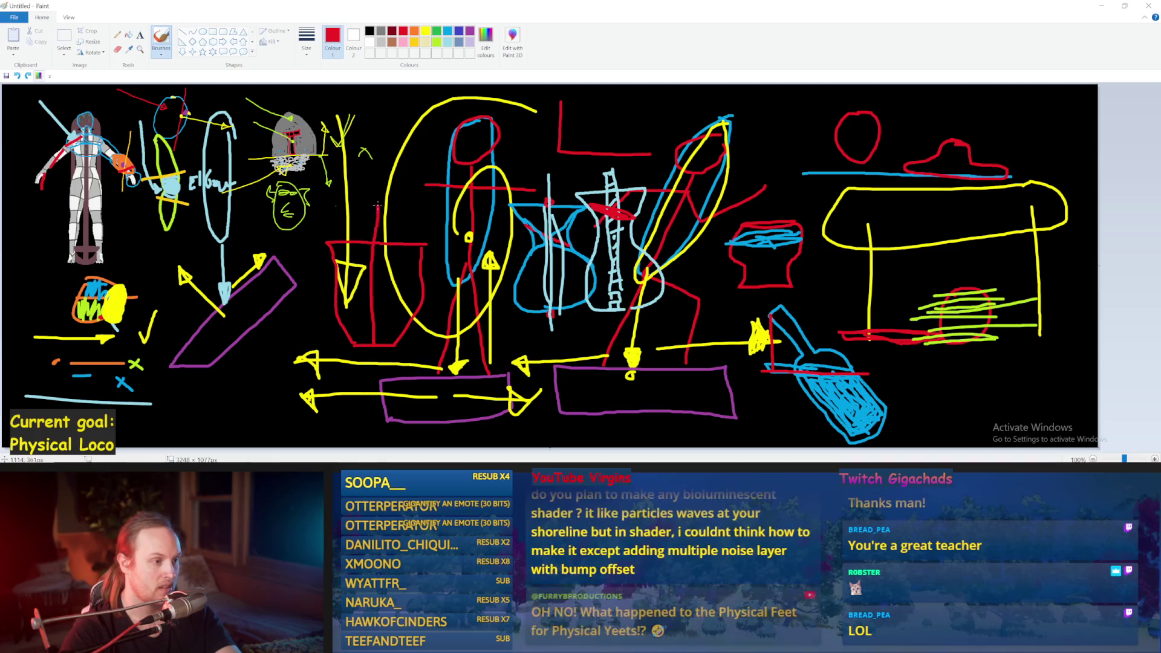
drag(379, 192, 377, 385)
mouse_move(391, 335)
mouse_down()
mouse_move(475, 336)
mouse_move(471, 312)
mouse_up()
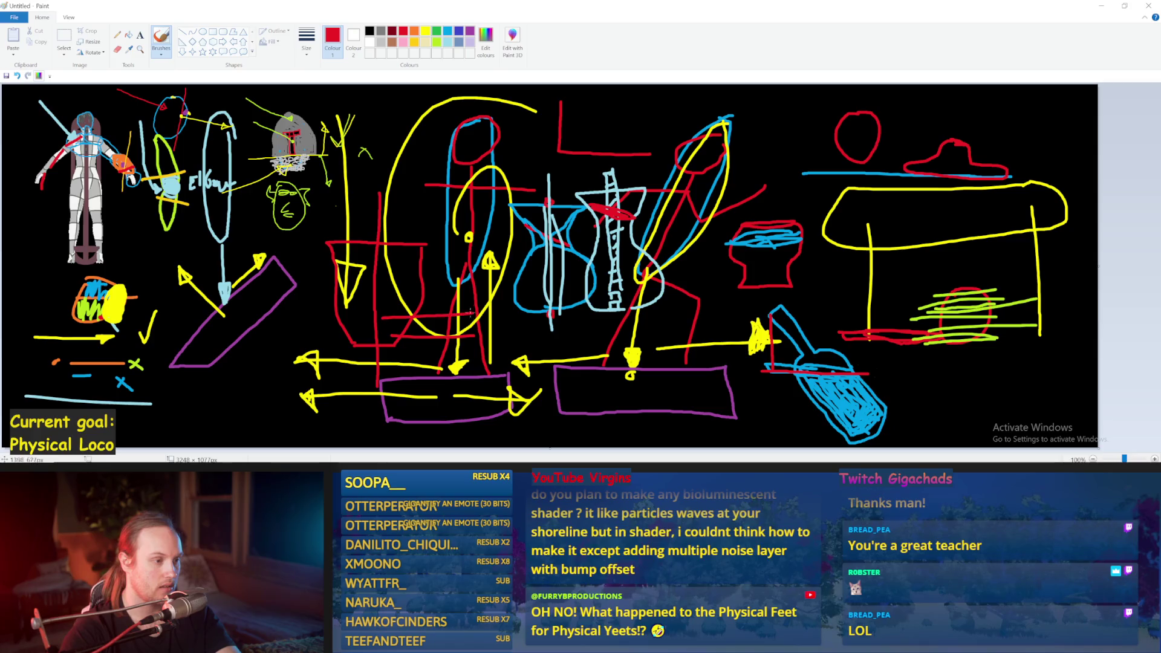
drag(392, 298, 464, 293)
key(ctrl+z)
key(ctrl+z)
key(ctrl+z)
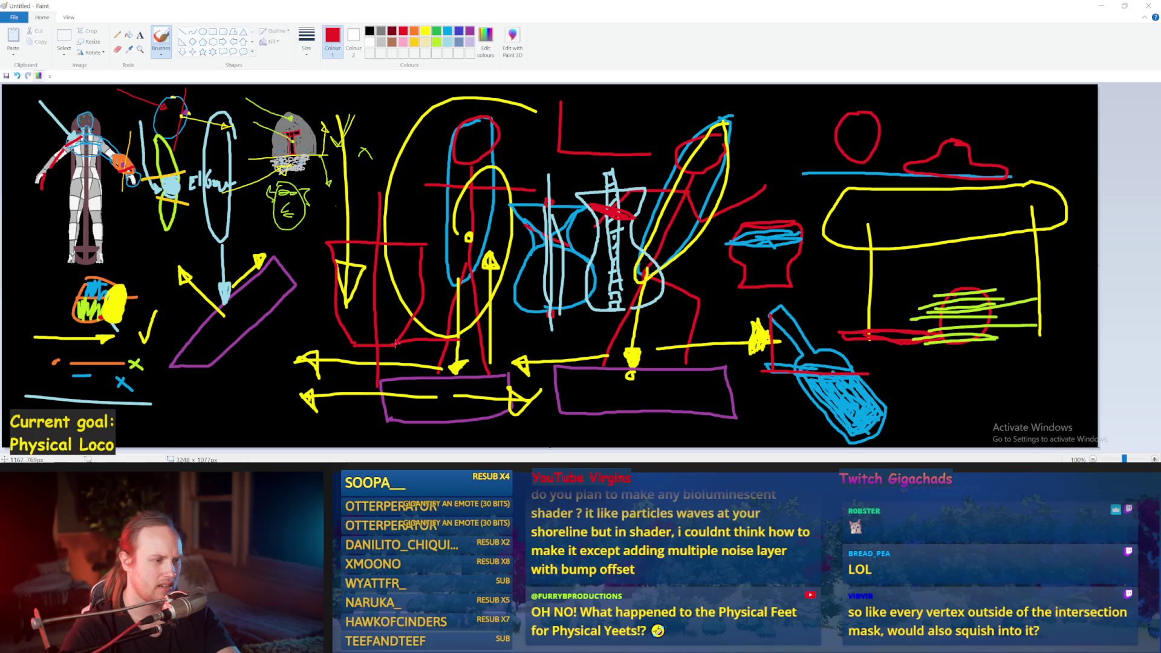
mouse_move(428, 316)
mouse_down()
mouse_move(456, 312)
mouse_move(457, 275)
mouse_up()
drag(420, 266, 460, 248)
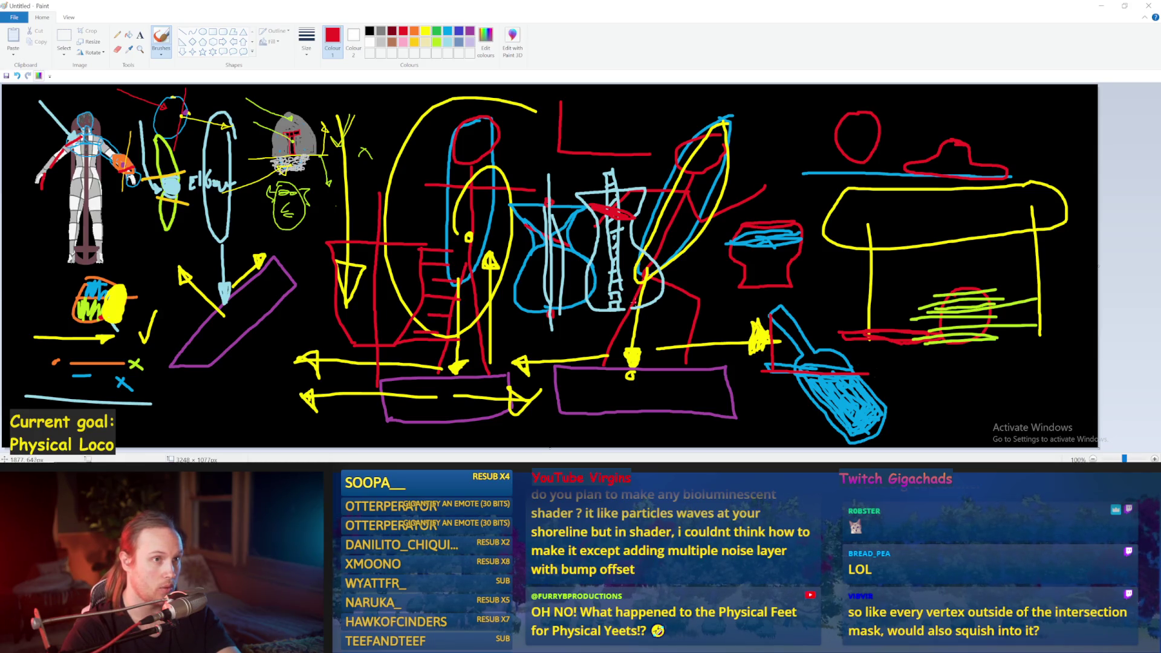
key(ctrl+z)
key(ctrl+z)
key(ctrl+z)
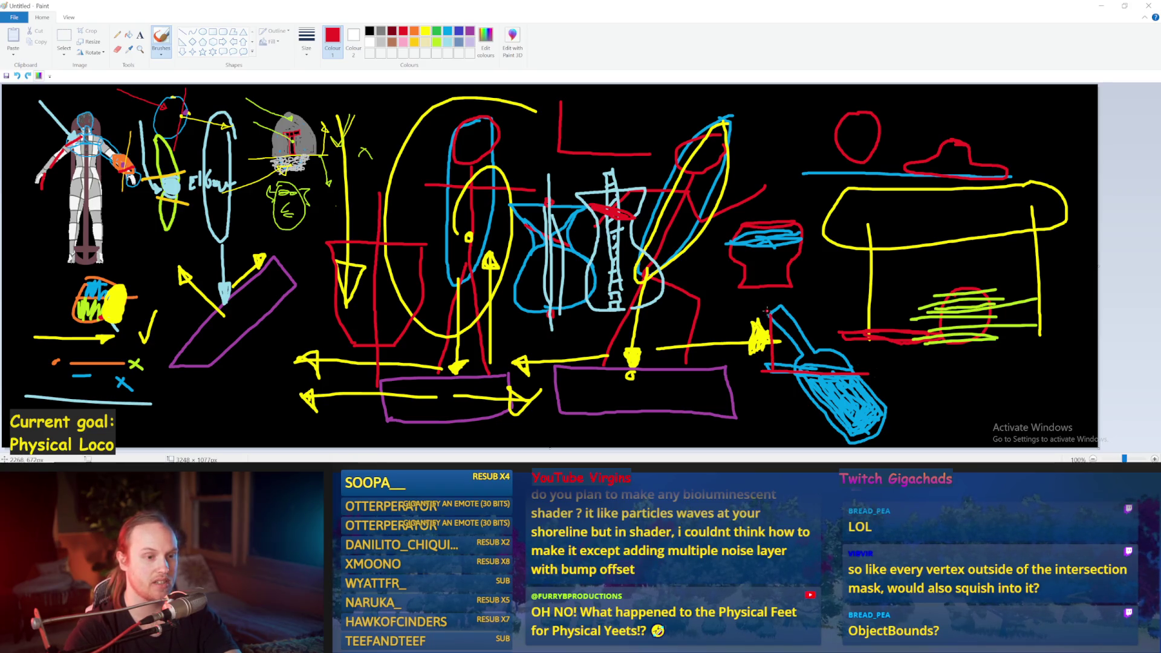
Step: Try red strokes across the top of the broom, then undo them
mouse_move(837, 365)
mouse_down()
mouse_move(858, 369)
mouse_move(835, 364)
mouse_move(864, 274)
mouse_up()
key(ctrl+z)
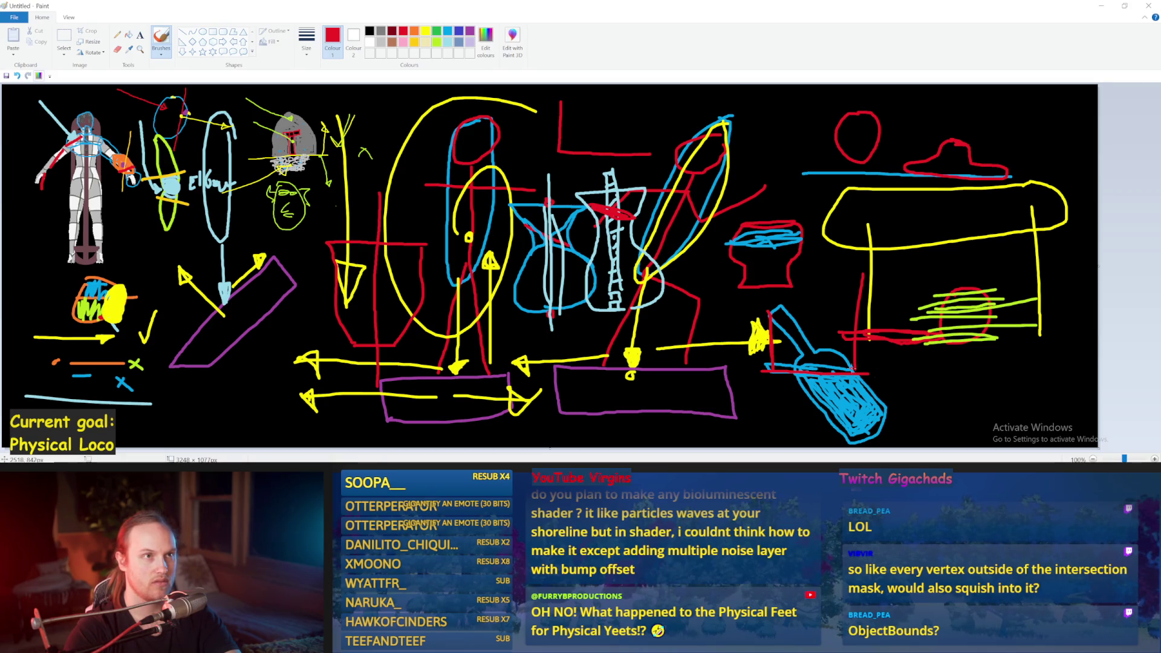
drag(852, 375, 898, 368)
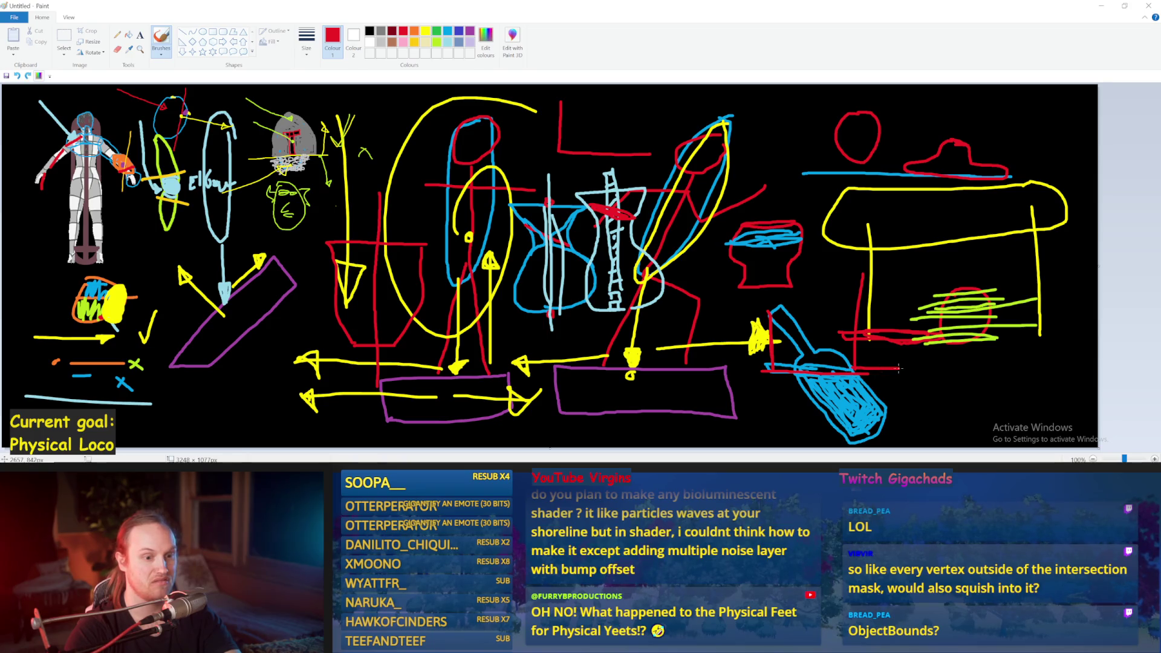
key(ctrl+z)
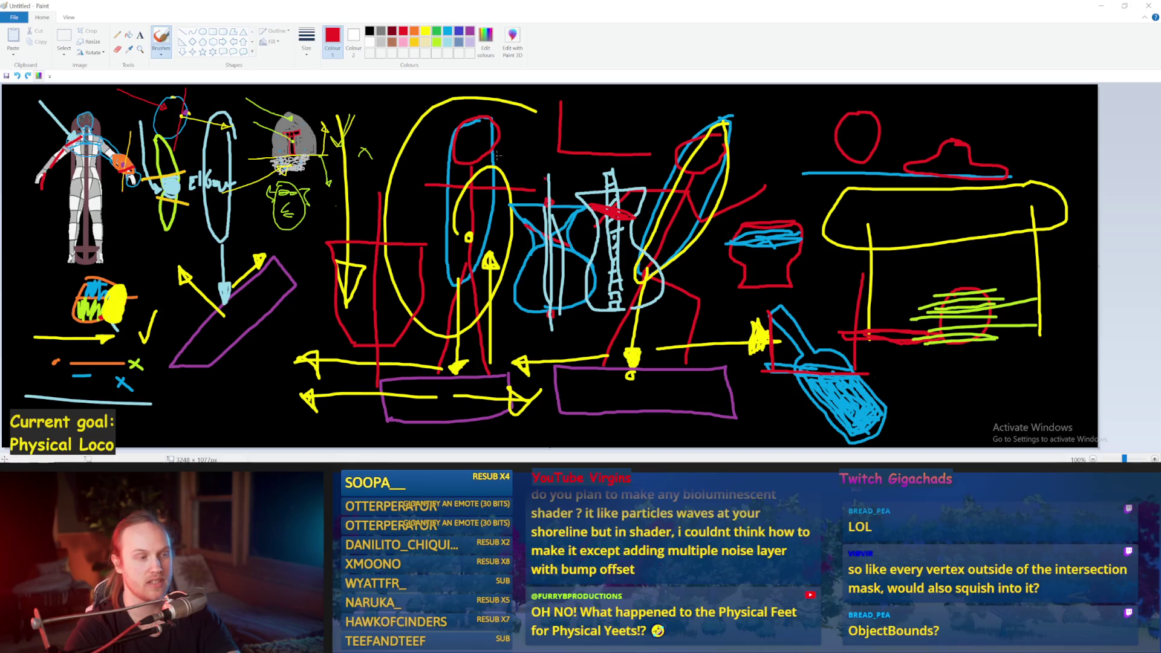
Step: Switch to yellow and draw a yellow line through the broom
click(414, 30)
click(416, 42)
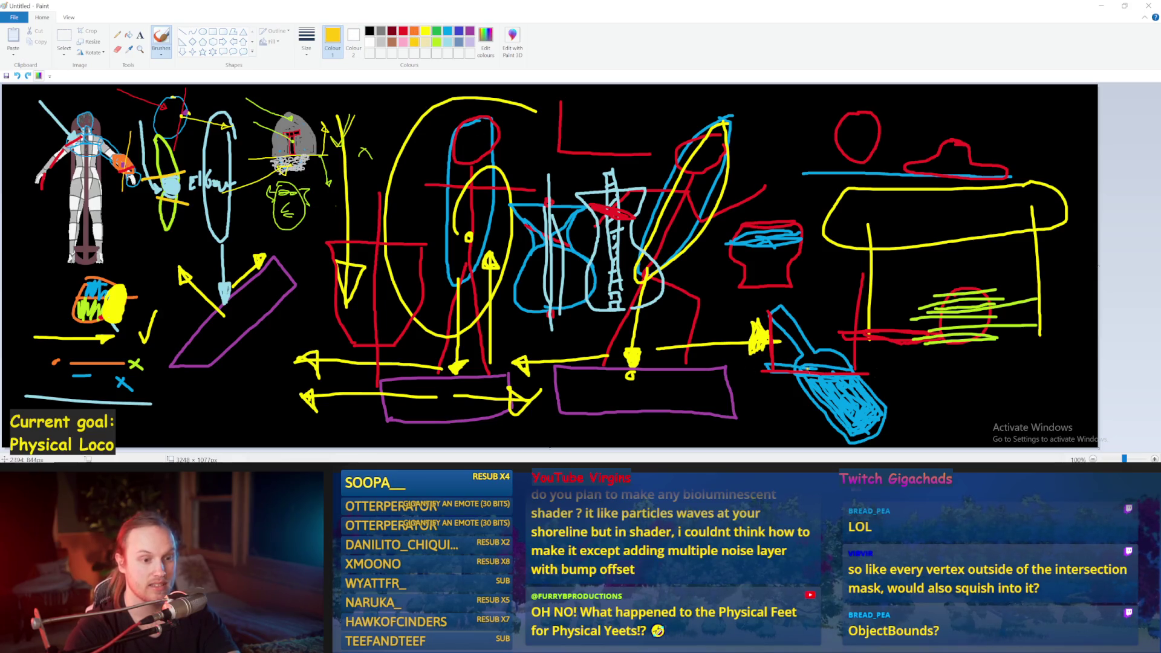
mouse_move(821, 369)
mouse_down()
mouse_move(780, 295)
mouse_move(875, 434)
mouse_move(771, 304)
mouse_up()
key(ctrl+z)
key(ctrl+z)
key(ctrl+z)
key(ctrl+z)
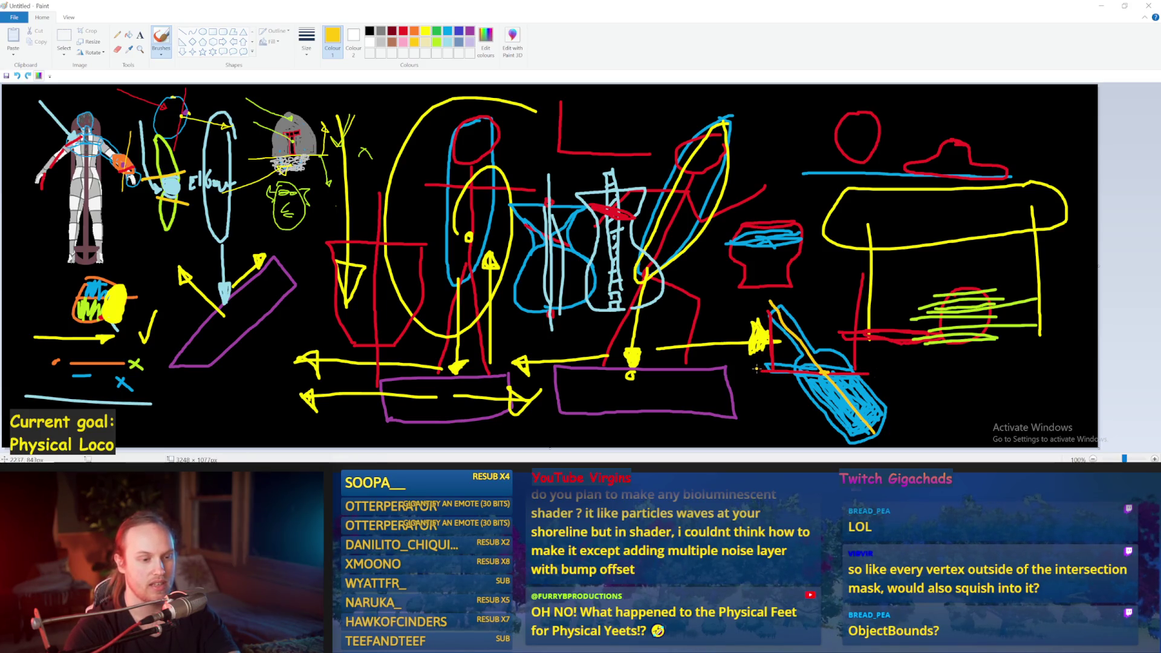
drag(752, 366, 945, 376)
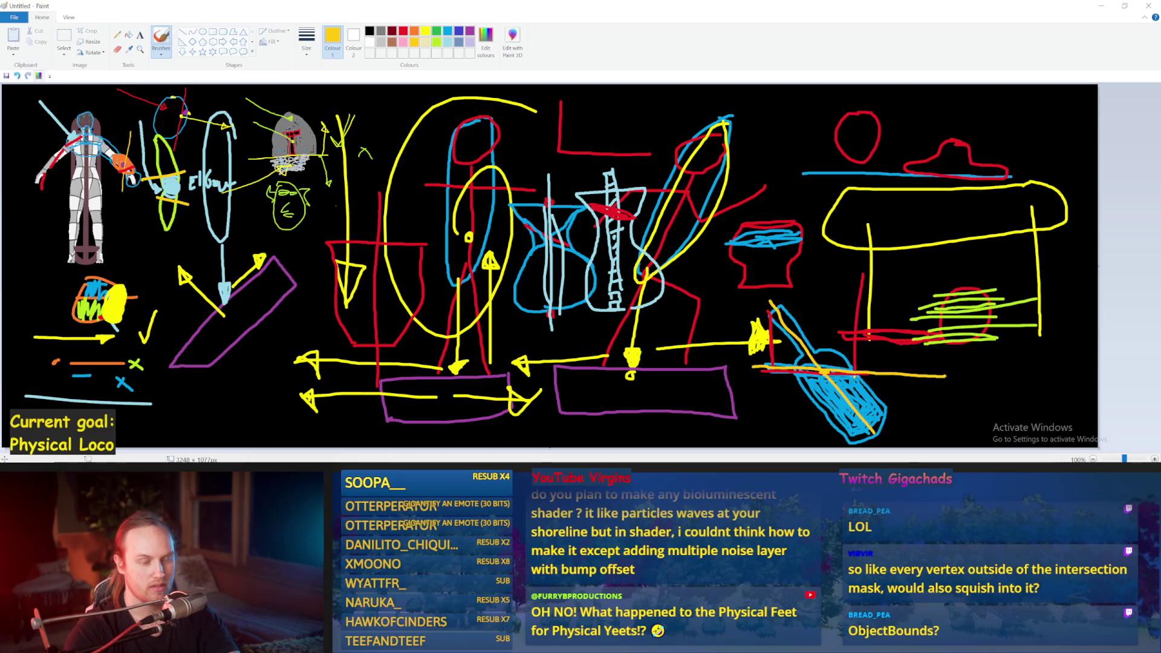
Step: Add a yellow arrow and squiggle at the lower right, undoing a stray diagonal
drag(862, 331, 783, 398)
key(ctrl+z)
key(ctrl+z)
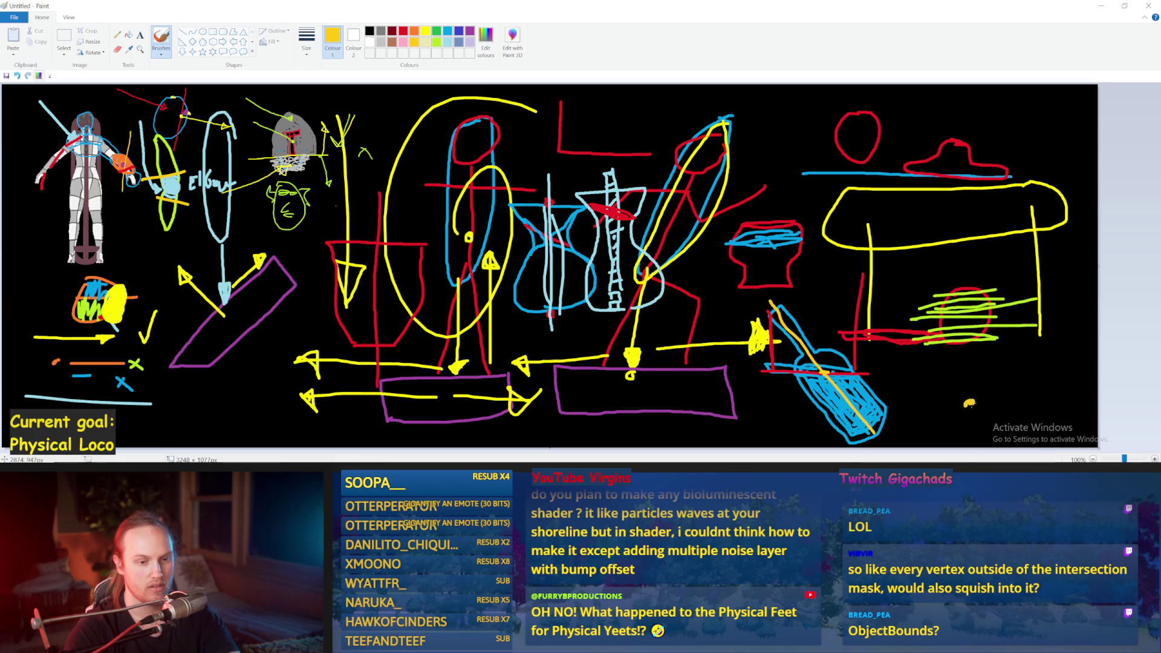
drag(1022, 358, 974, 399)
mouse_move(990, 377)
mouse_down()
mouse_move(977, 389)
mouse_move(992, 393)
mouse_up()
drag(898, 424, 938, 427)
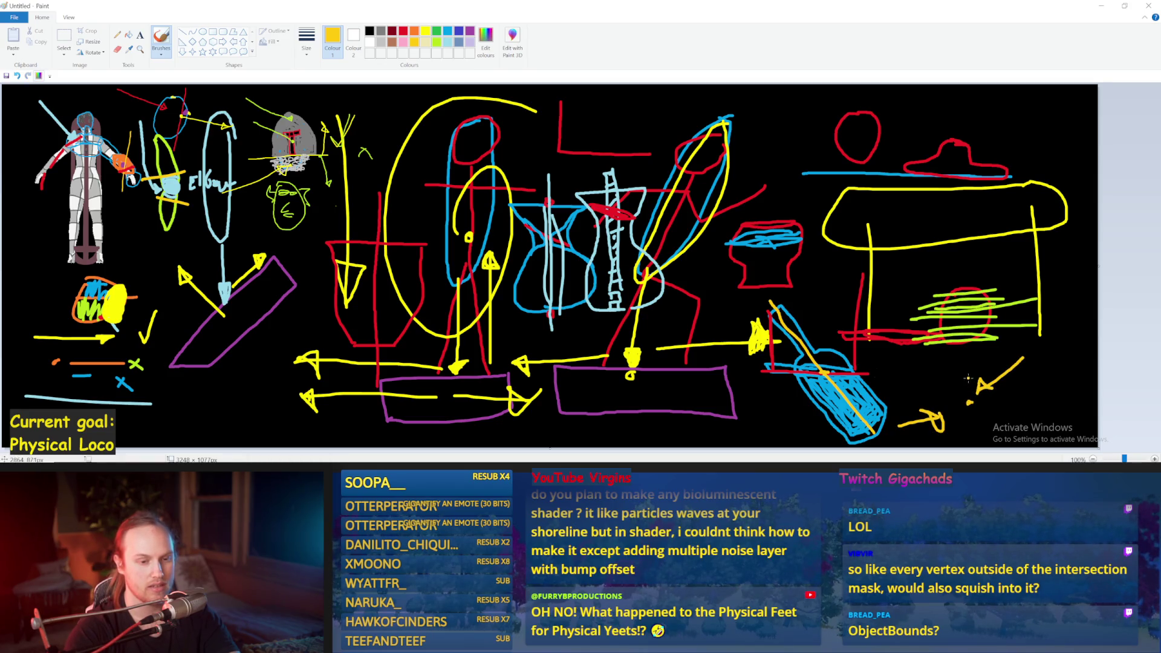
mouse_move(967, 379)
mouse_down()
mouse_move(939, 415)
mouse_move(993, 396)
mouse_move(972, 386)
mouse_up()
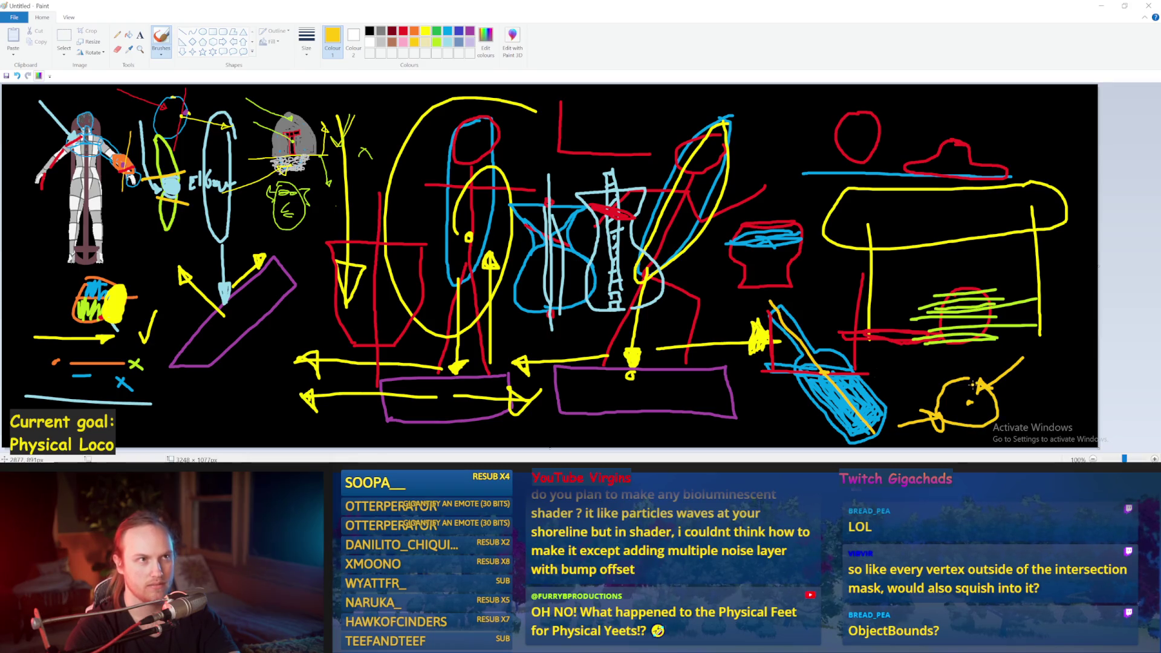
Step: Replace the yellow arrow and squiggle with a yellow curved loop, then choose red
key(ctrl+z)
key(ctrl+z)
key(ctrl+z)
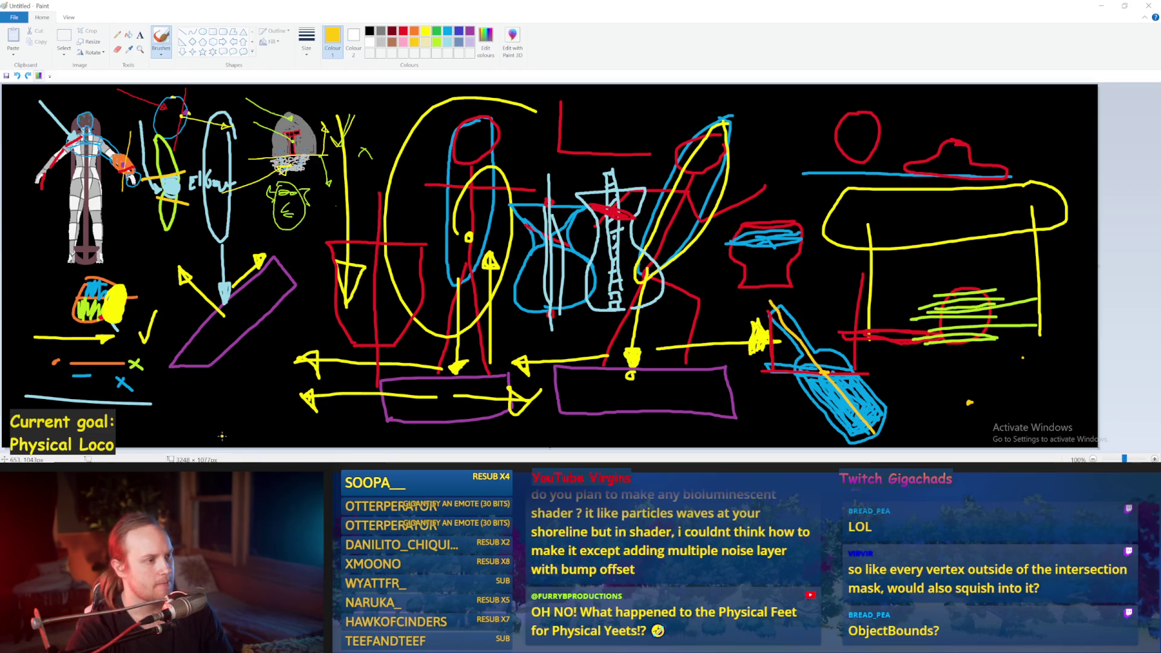
mouse_move(971, 401)
mouse_down()
mouse_move(959, 416)
mouse_move(921, 415)
mouse_move(912, 391)
mouse_move(934, 370)
mouse_move(894, 354)
mouse_move(958, 340)
mouse_move(942, 371)
mouse_move(987, 376)
mouse_move(974, 408)
mouse_up()
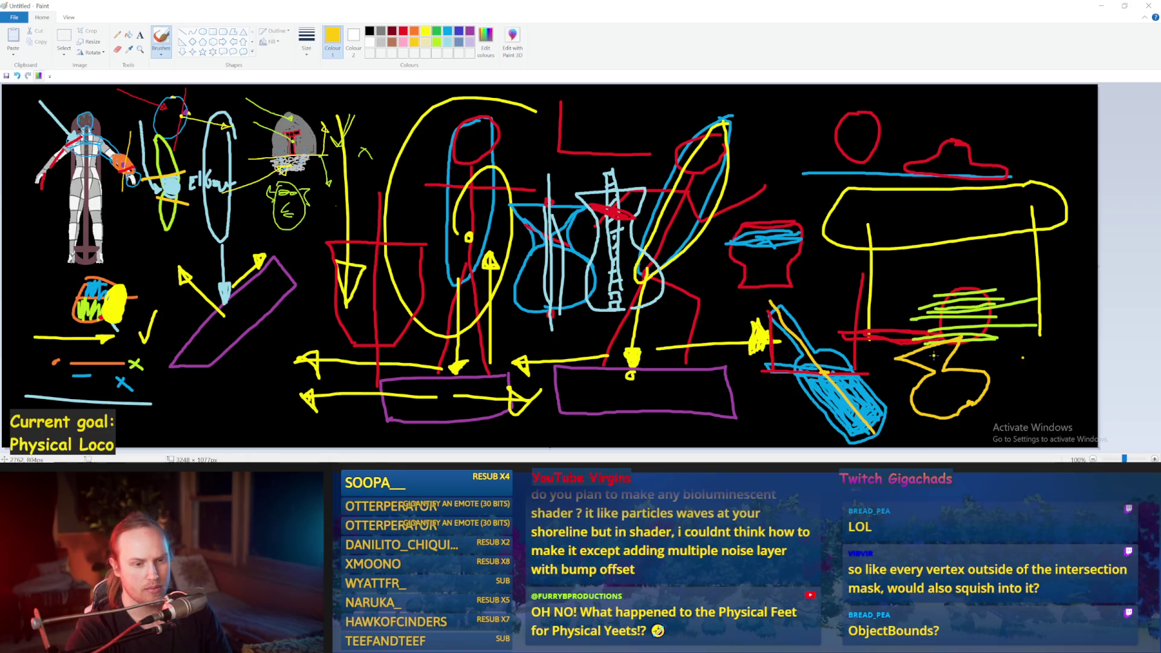
click(403, 31)
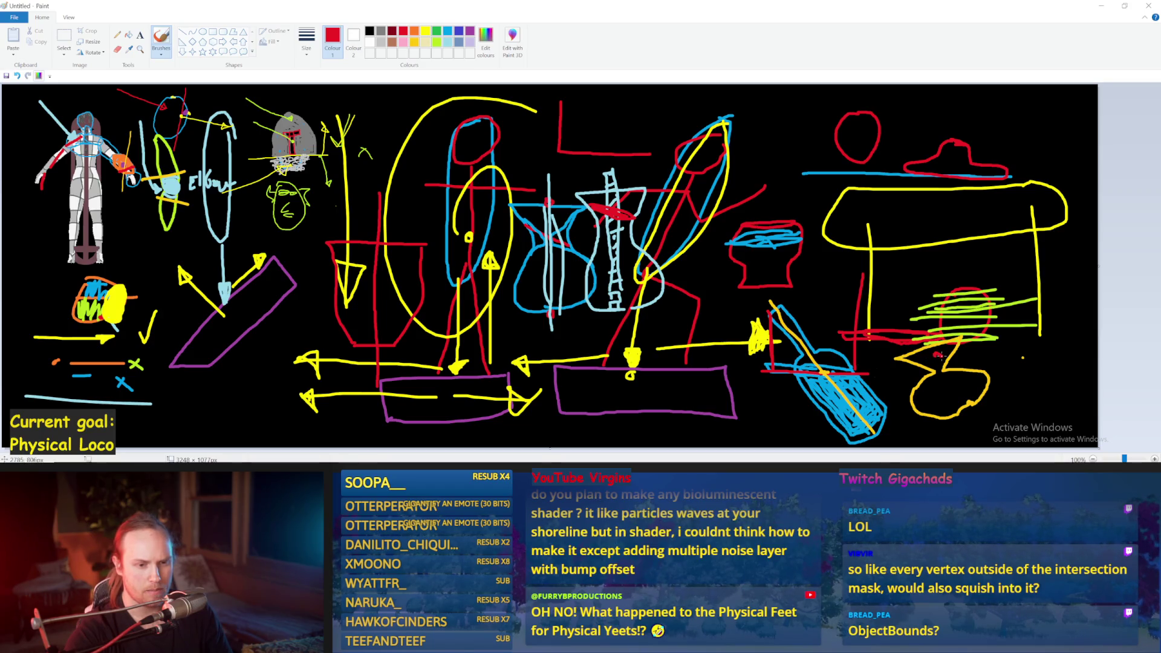
Step: Draw a red diagonal inside the lower-right loop, undoing and restoring it
mouse_move(963, 375)
mouse_down()
mouse_move(986, 397)
mouse_move(964, 378)
mouse_up()
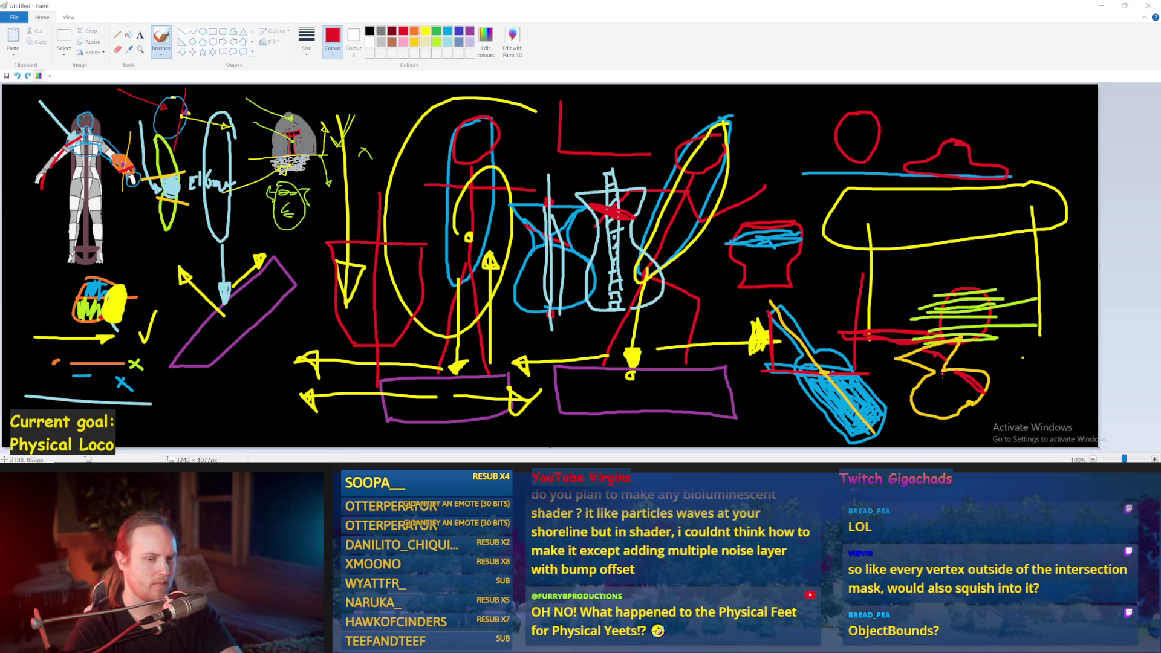
key(ctrl+z)
key(ctrl+z)
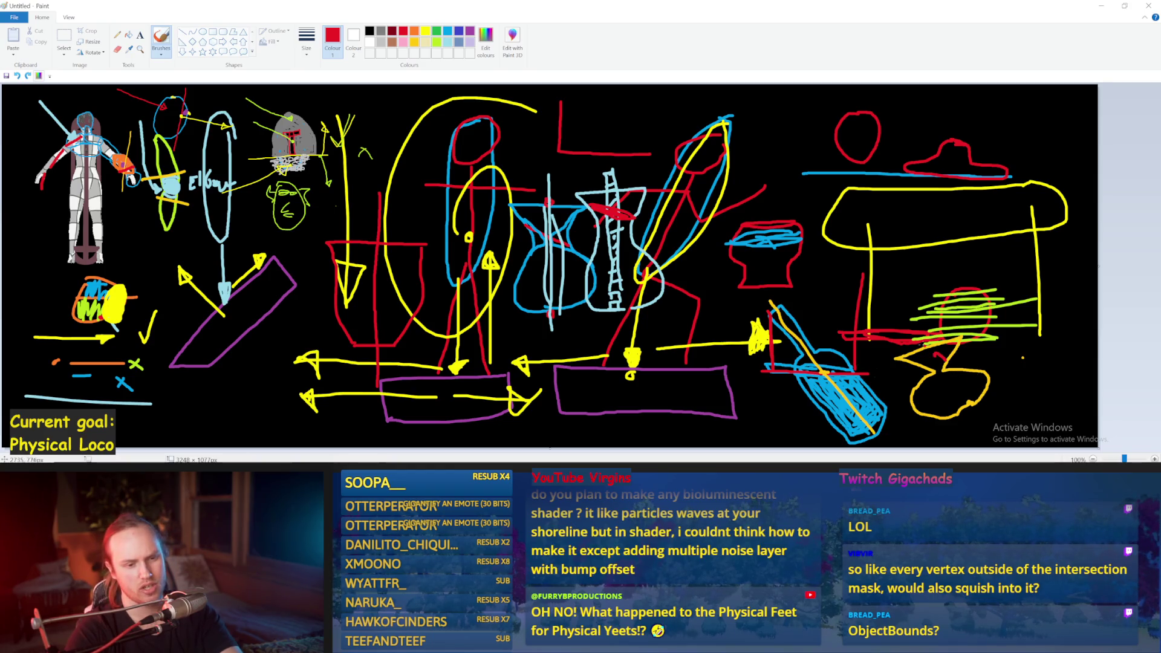
key(ctrl+y)
key(ctrl+z)
key(ctrl+y)
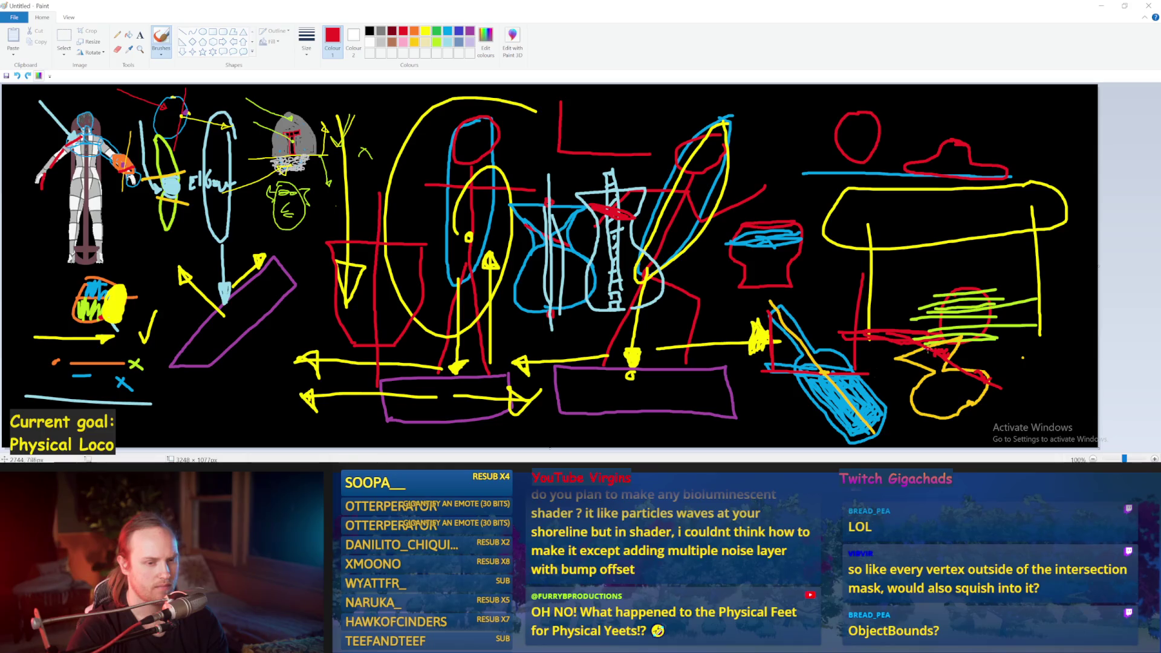
Step: Add three more red strokes down and across the lower-right sketch
drag(923, 337, 974, 431)
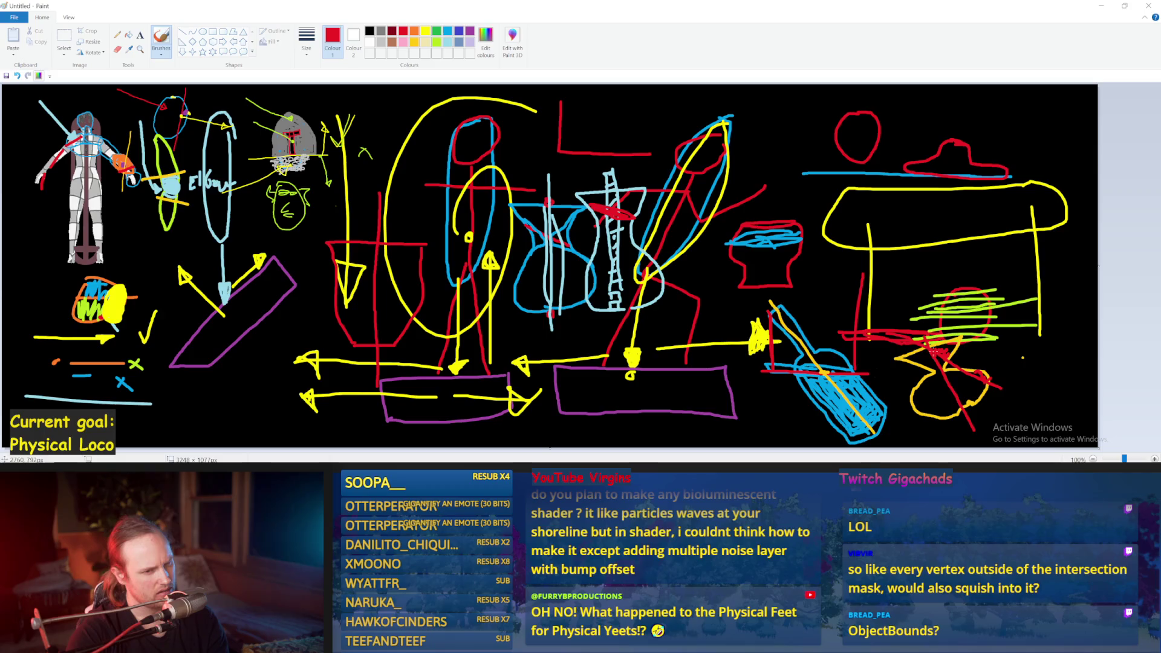
drag(859, 322, 902, 337)
mouse_move(974, 400)
mouse_down()
mouse_move(944, 411)
mouse_move(985, 381)
mouse_move(934, 381)
mouse_move(958, 372)
mouse_move(949, 350)
mouse_move(912, 357)
mouse_up()
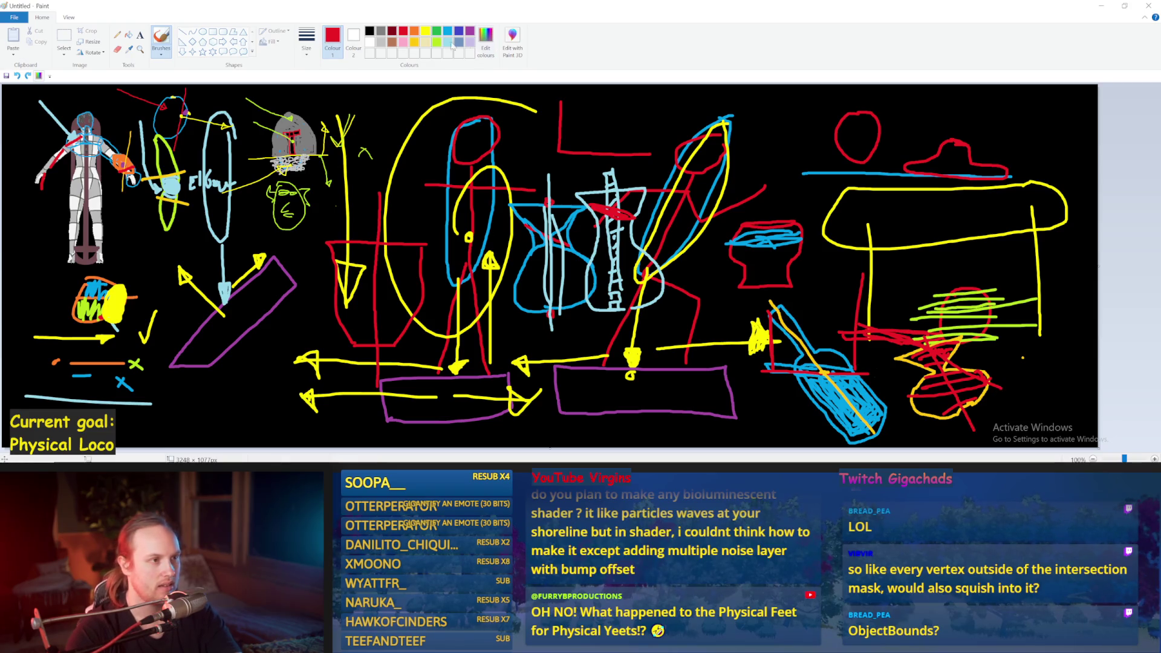
Step: Switch to turquoise and draw a diagonal over the lower-right sketch, undoing extra strokes
click(447, 33)
mouse_move(1001, 390)
mouse_down()
mouse_move(908, 336)
mouse_move(1006, 394)
mouse_up()
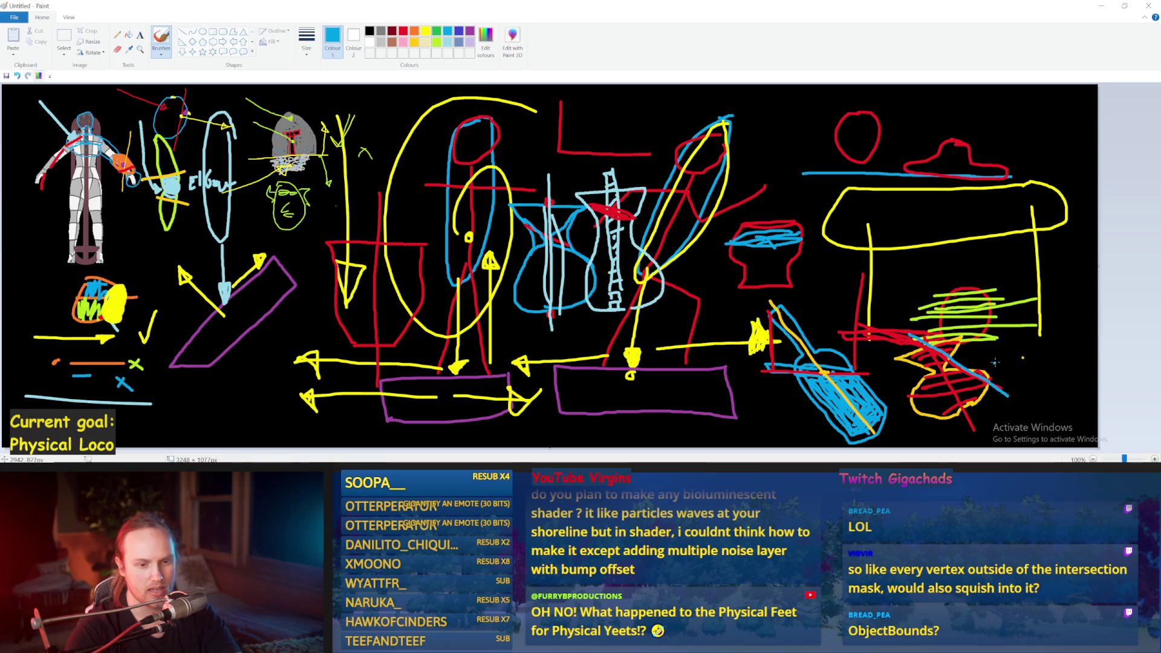
mouse_move(1018, 337)
mouse_down()
mouse_move(981, 381)
mouse_move(934, 399)
mouse_up()
key(ctrl+z)
mouse_move(986, 352)
mouse_down()
mouse_move(975, 374)
mouse_move(901, 336)
mouse_up()
key(ctrl+z)
key(ctrl+z)
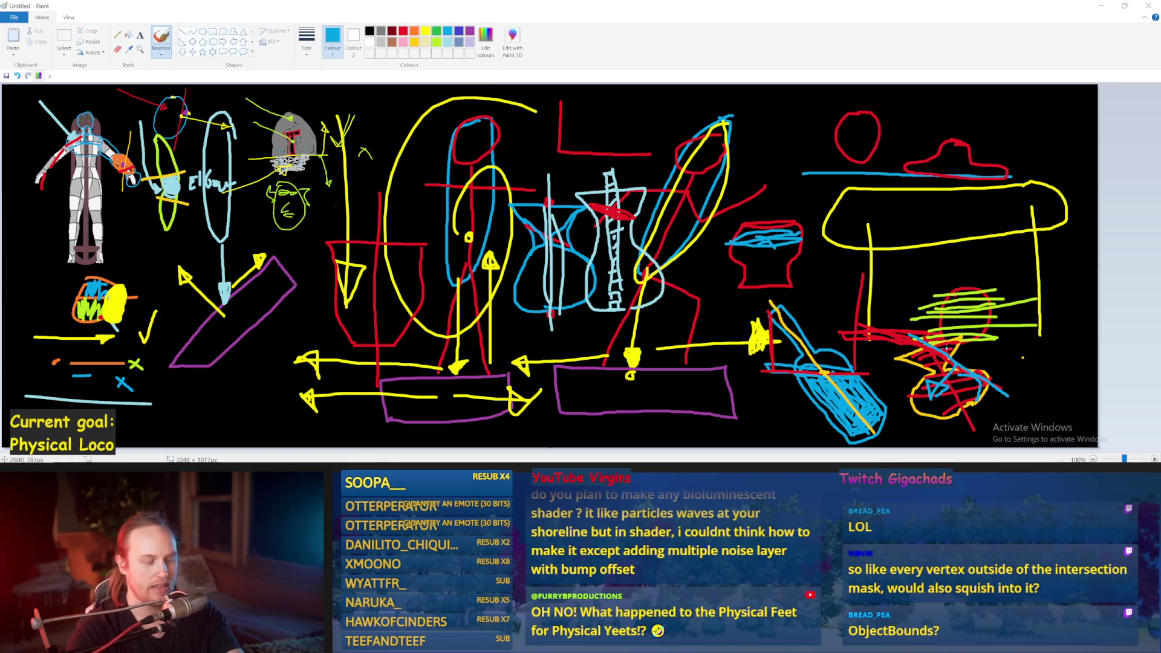
Step: Add a blue zigzag, then a red and a blue line down through the sketch
mouse_move(1025, 260)
mouse_down()
mouse_move(952, 357)
mouse_move(1010, 343)
mouse_move(950, 352)
mouse_up()
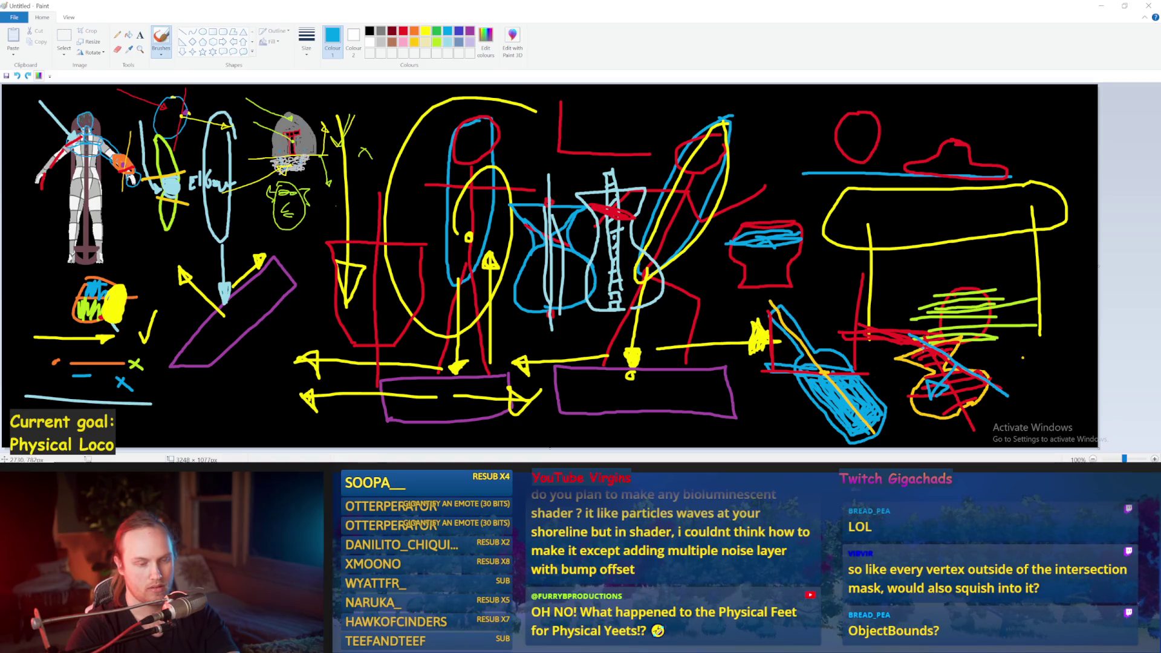
key(ctrl+z)
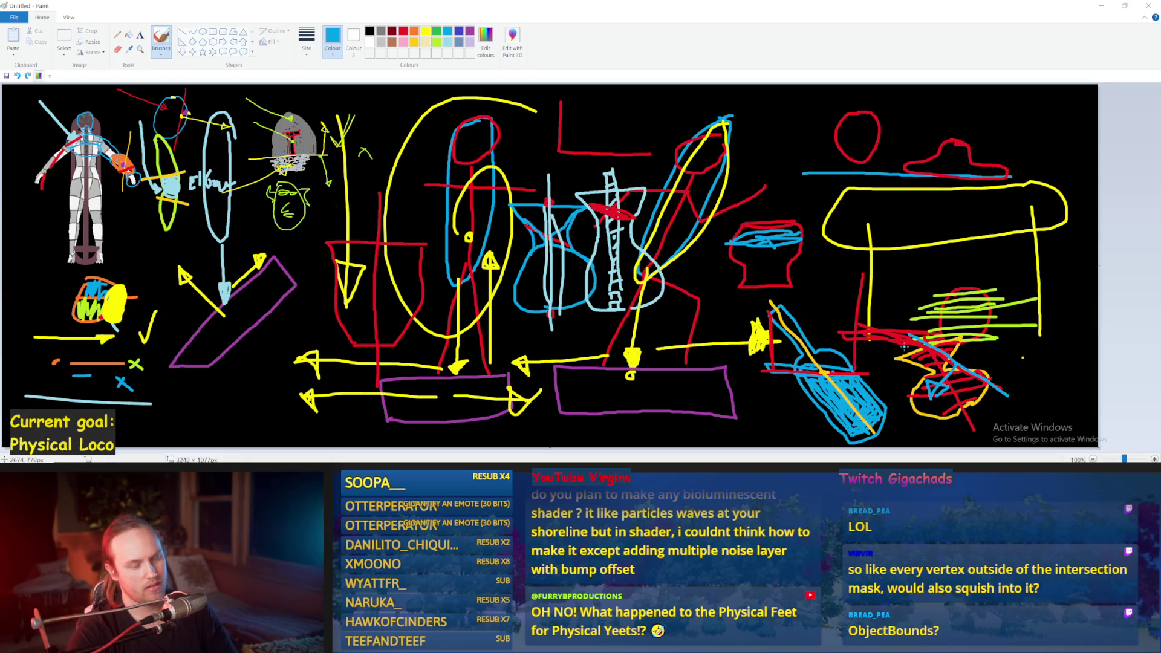
drag(904, 347, 921, 418)
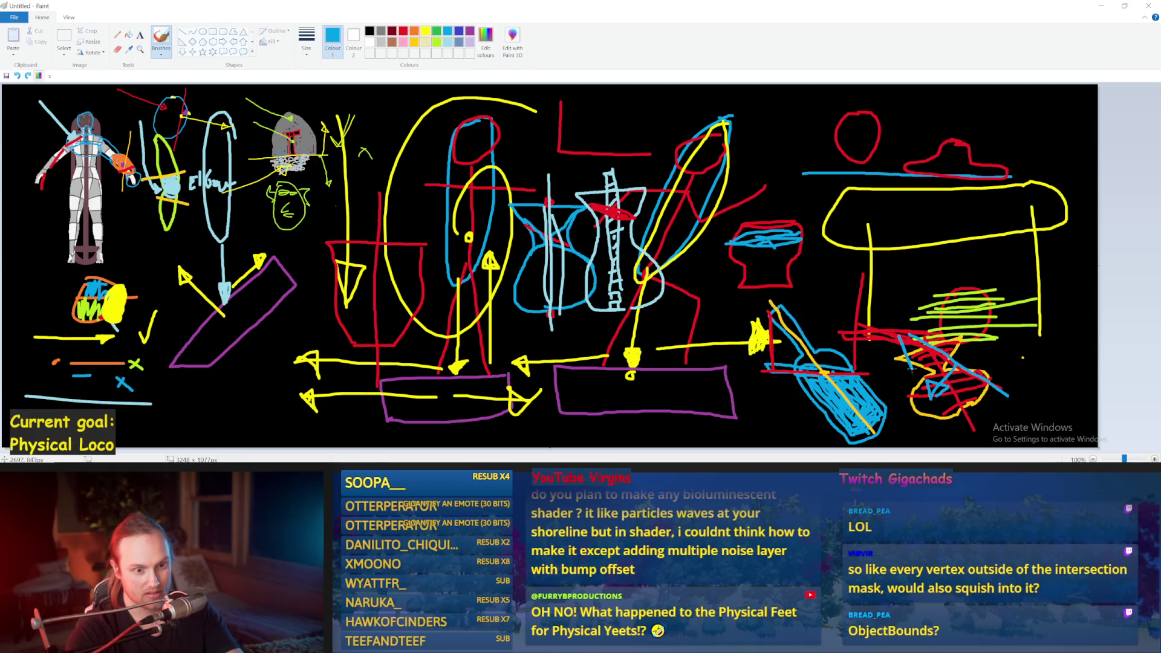
drag(911, 369, 940, 430)
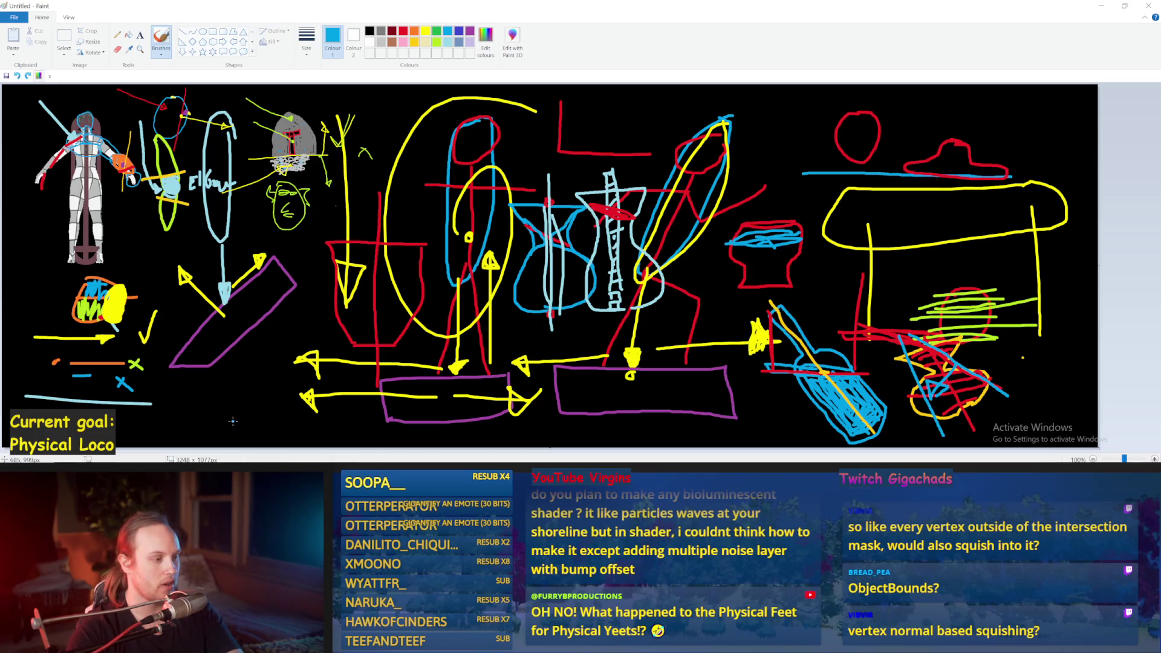
Step: Sketch part of the light-blue vase outline and undo a stray vertical stroke
mouse_move(256, 436)
mouse_down()
mouse_move(259, 421)
mouse_move(280, 432)
mouse_move(267, 351)
mouse_move(223, 350)
mouse_move(225, 399)
mouse_move(266, 434)
mouse_up()
key(ctrl+z)
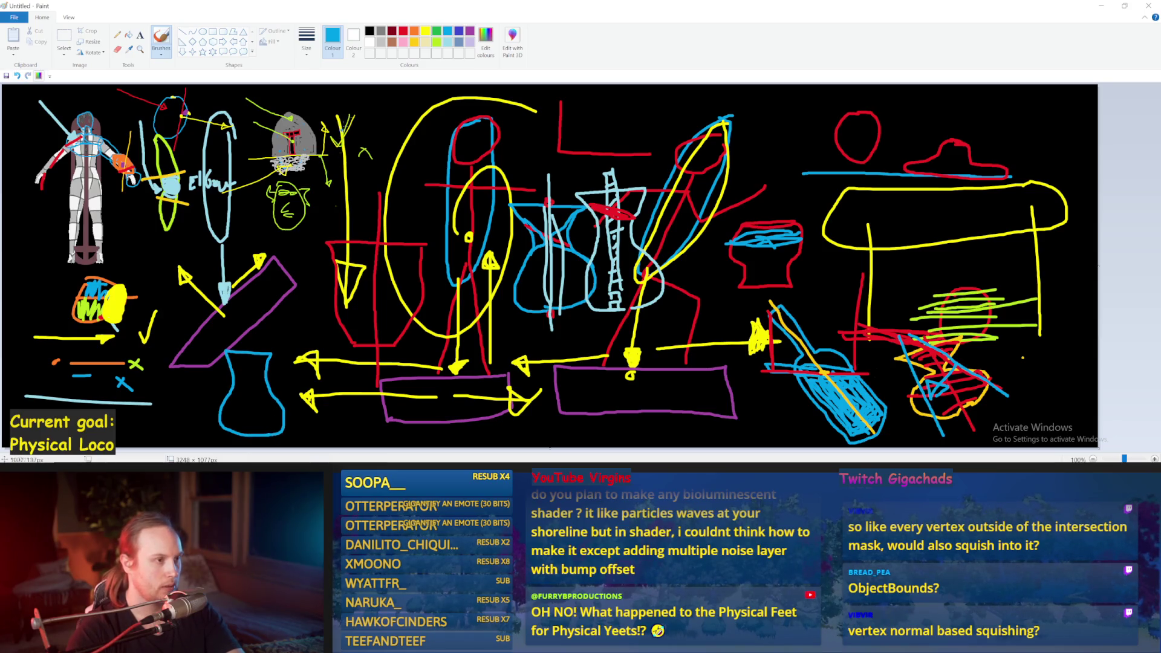
Step: Switch to red and scribble red fill along the rim and inside the vase
click(403, 32)
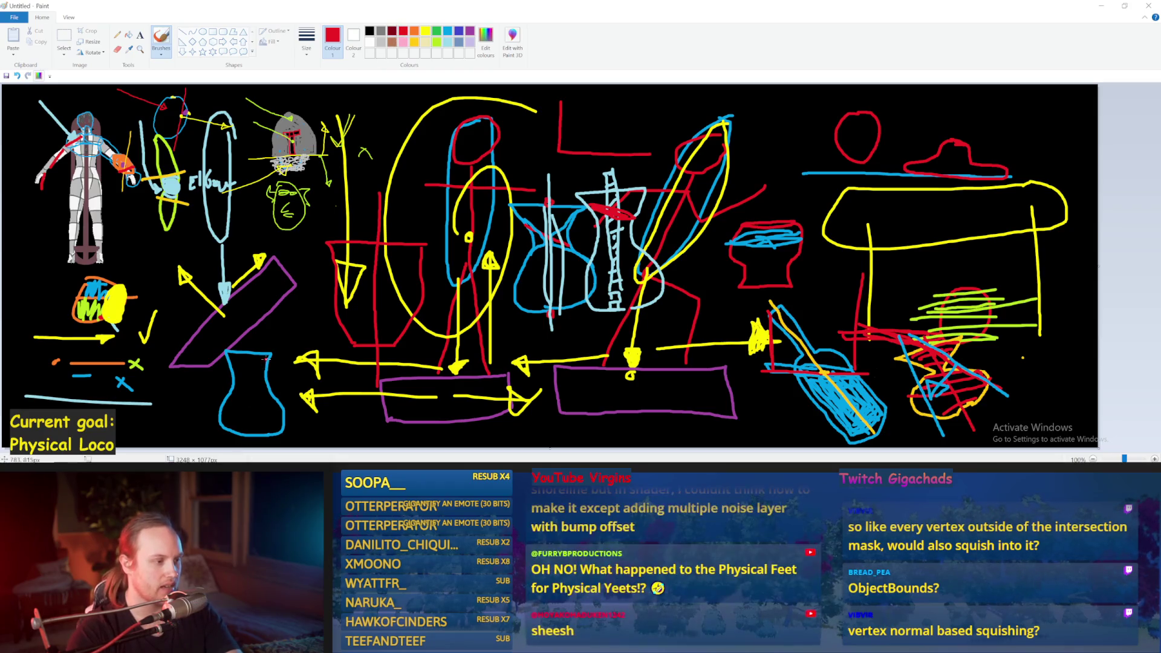
mouse_move(267, 356)
mouse_down()
mouse_move(281, 422)
mouse_move(222, 423)
mouse_move(231, 355)
mouse_move(269, 358)
mouse_up()
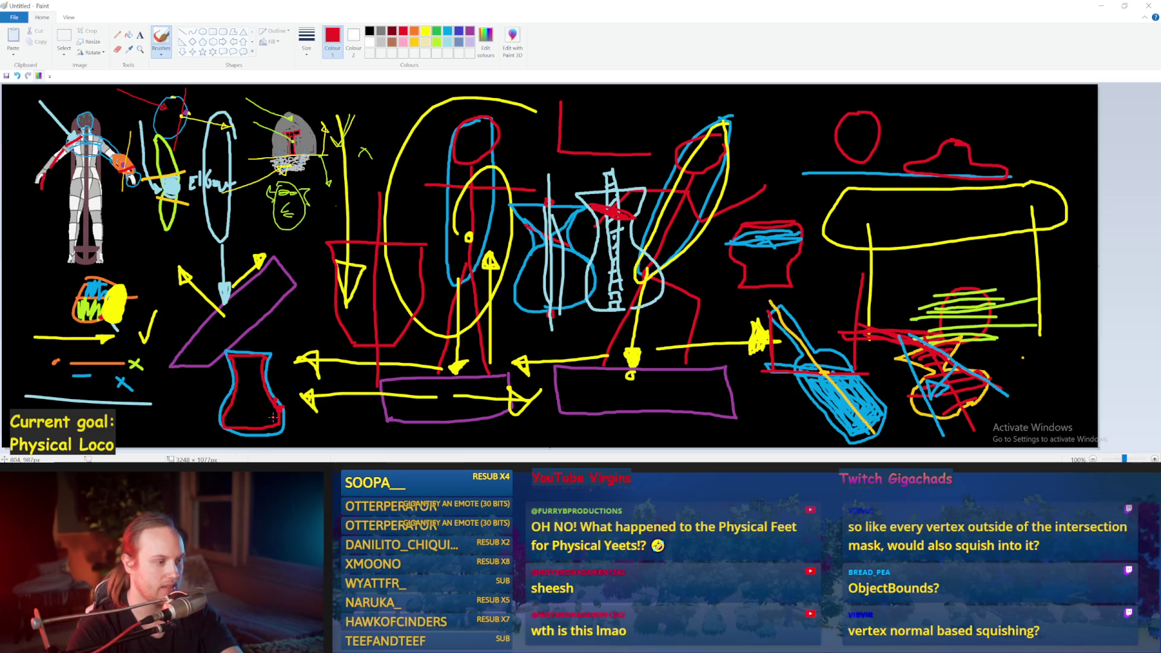
mouse_move(273, 418)
mouse_down()
mouse_move(233, 416)
mouse_move(280, 401)
mouse_move(269, 427)
mouse_move(250, 376)
mouse_move(233, 423)
mouse_move(248, 399)
mouse_move(236, 366)
mouse_move(255, 365)
mouse_up()
key(ctrl+z)
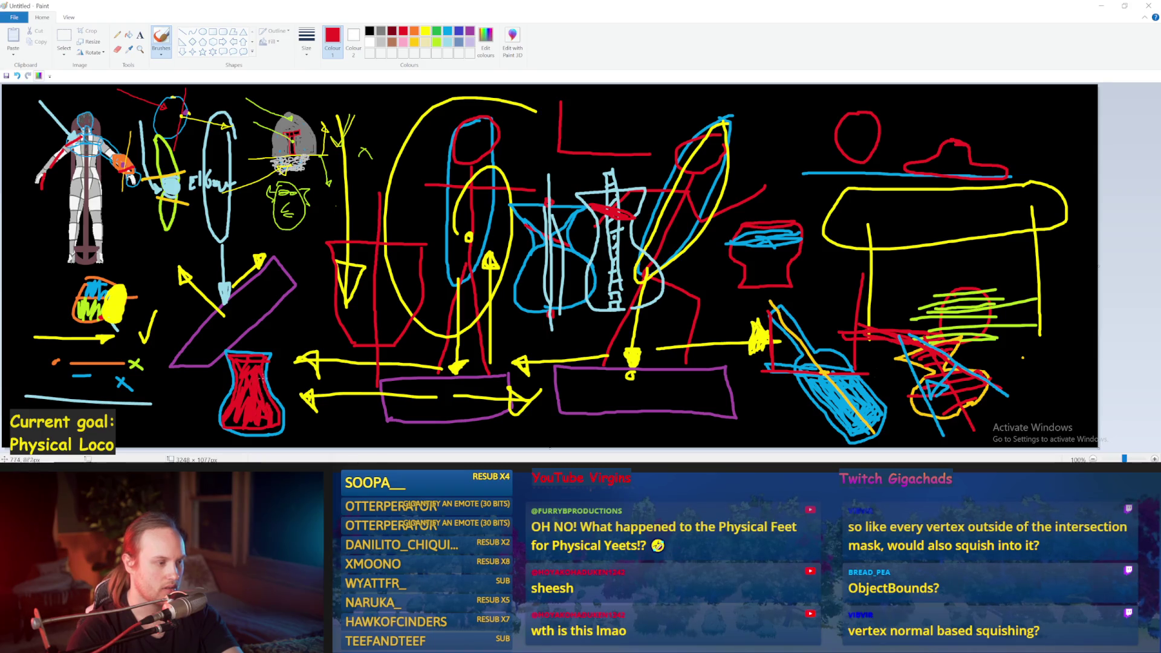
drag(270, 403, 261, 381)
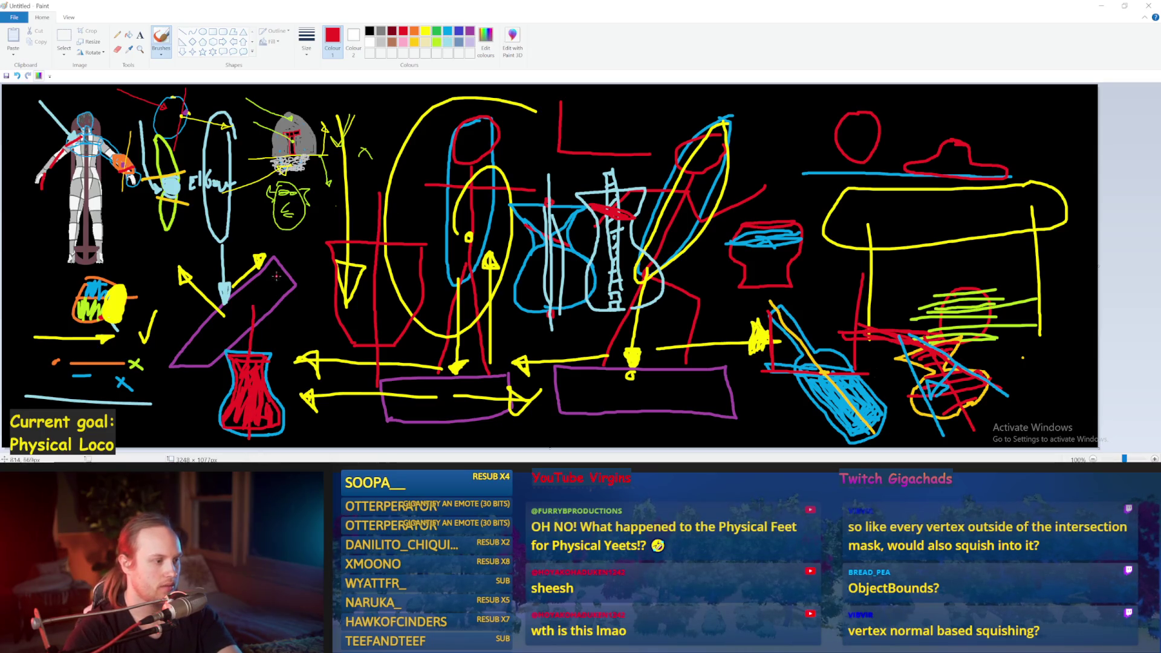
Step: Switch to light turquoise and draw a vertical line rising from the vase, redoing several attempts
click(449, 42)
drag(247, 436, 266, 296)
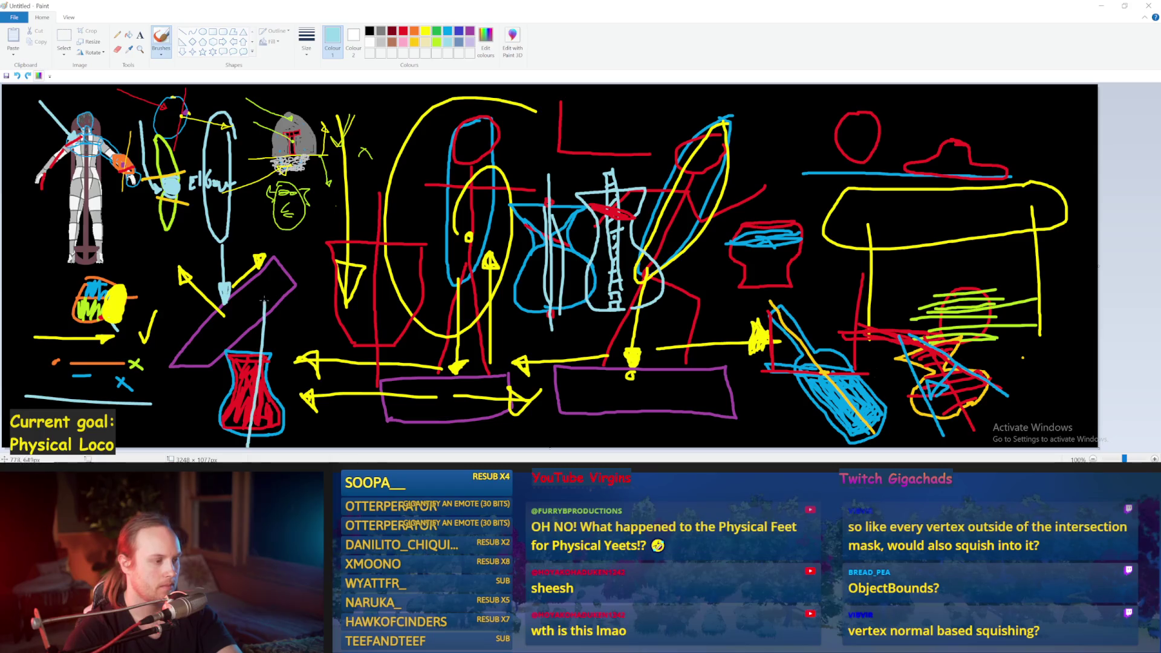
key(ctrl+z)
drag(249, 442, 257, 279)
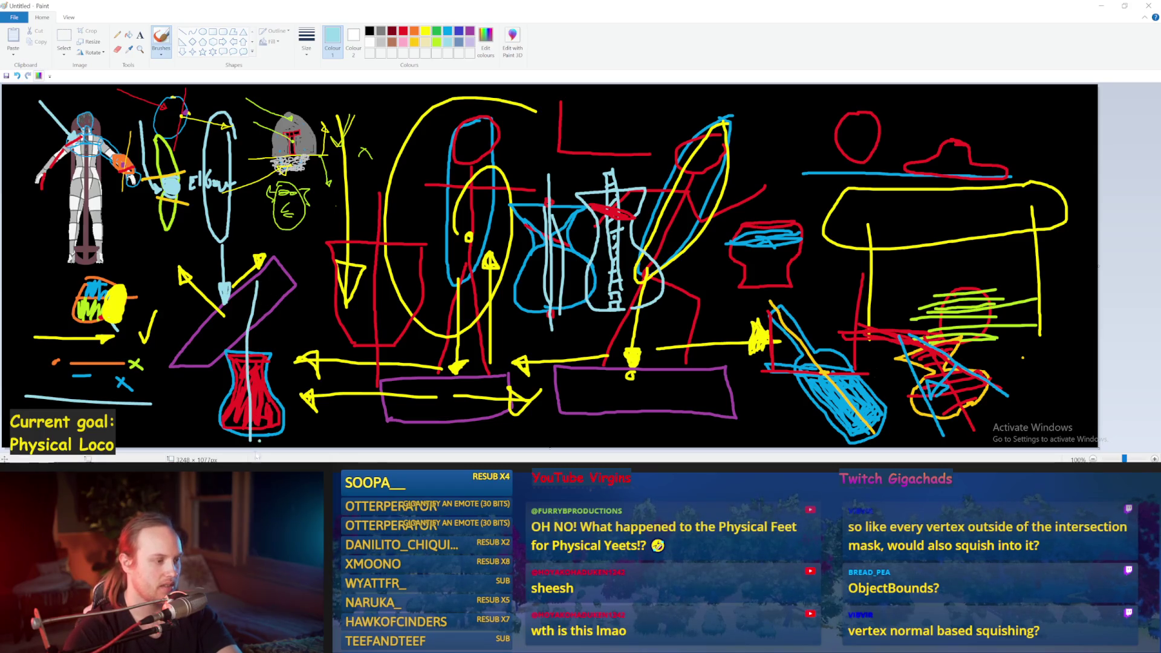
key(ctrl+z)
drag(250, 436, 265, 275)
key(ctrl+z)
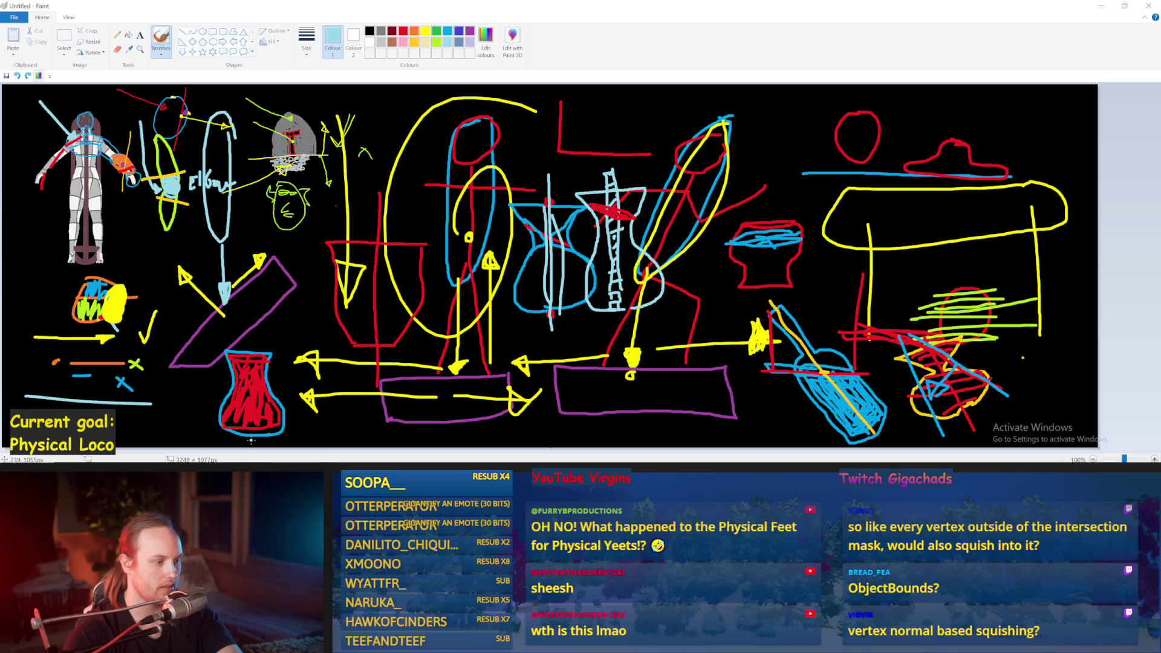
drag(252, 440, 240, 188)
key(ctrl+z)
mouse_move(248, 446)
mouse_down()
mouse_move(253, 329)
mouse_move(242, 333)
mouse_move(266, 341)
mouse_move(254, 315)
mouse_up()
key(ctrl+z)
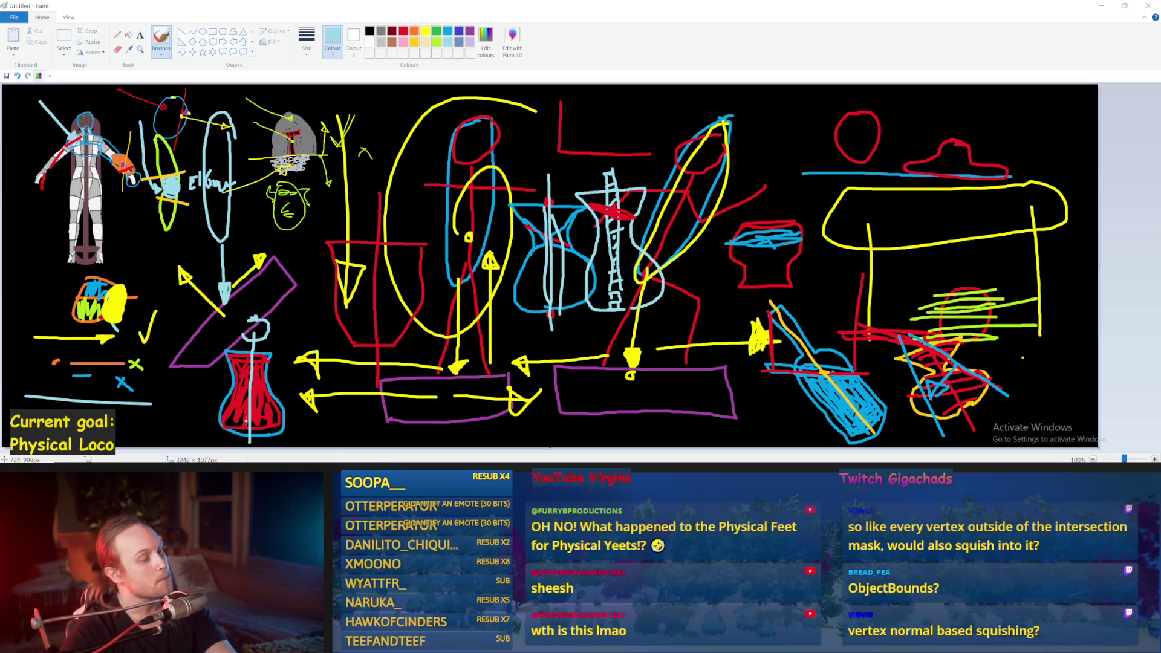
Step: Try light-blue horizontal and Z-shaped strokes across the red vase, undoing each
drag(253, 413, 326, 413)
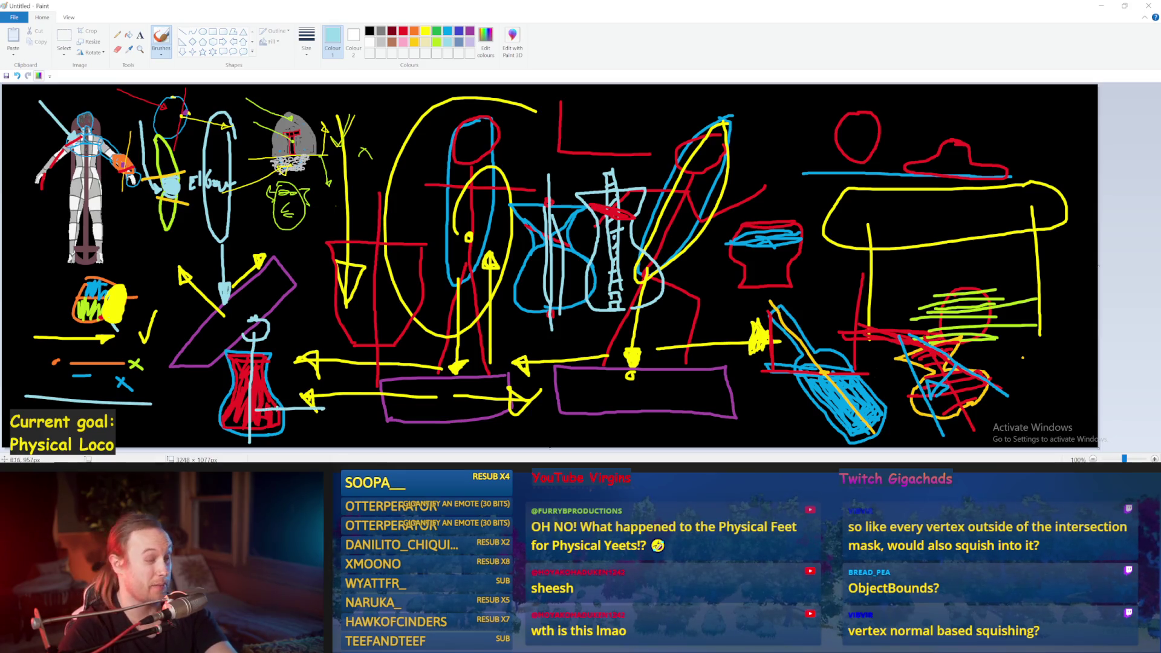
key(ctrl+z)
drag(252, 413, 280, 412)
key(ctrl+z)
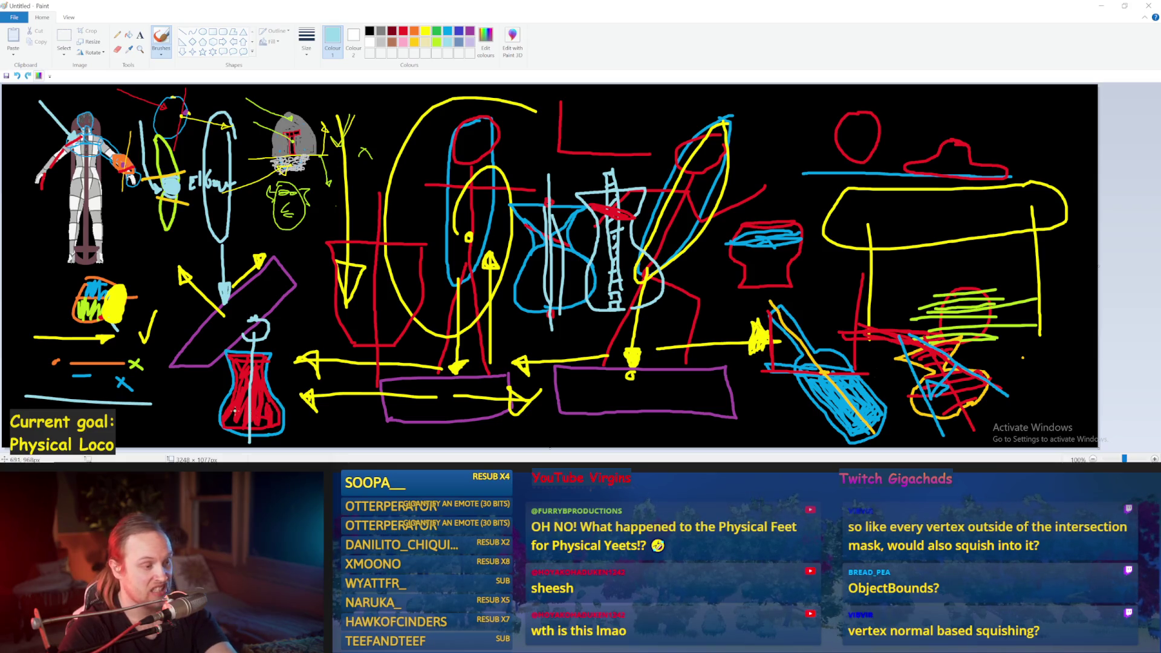
mouse_move(253, 415)
mouse_down()
mouse_move(278, 382)
mouse_move(296, 381)
mouse_move(287, 395)
mouse_up()
key(ctrl+z)
key(ctrl+z)
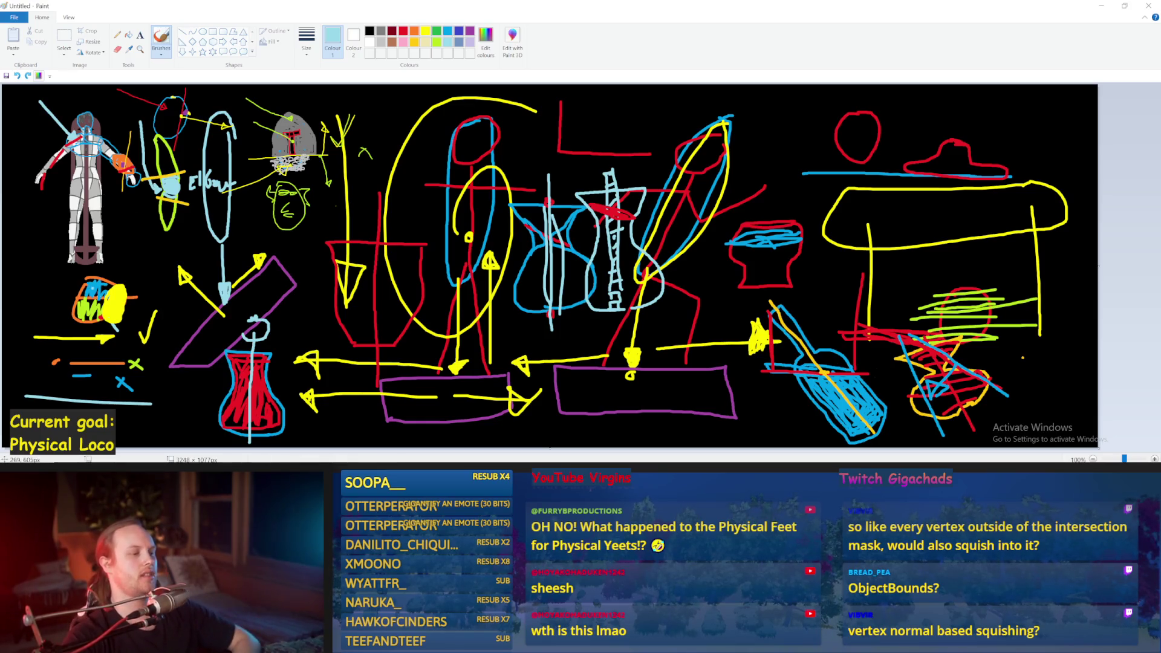
Step: Draw a light-blue vertical line up through the vase, undoing trial marks and hatching
drag(188, 314, 274, 444)
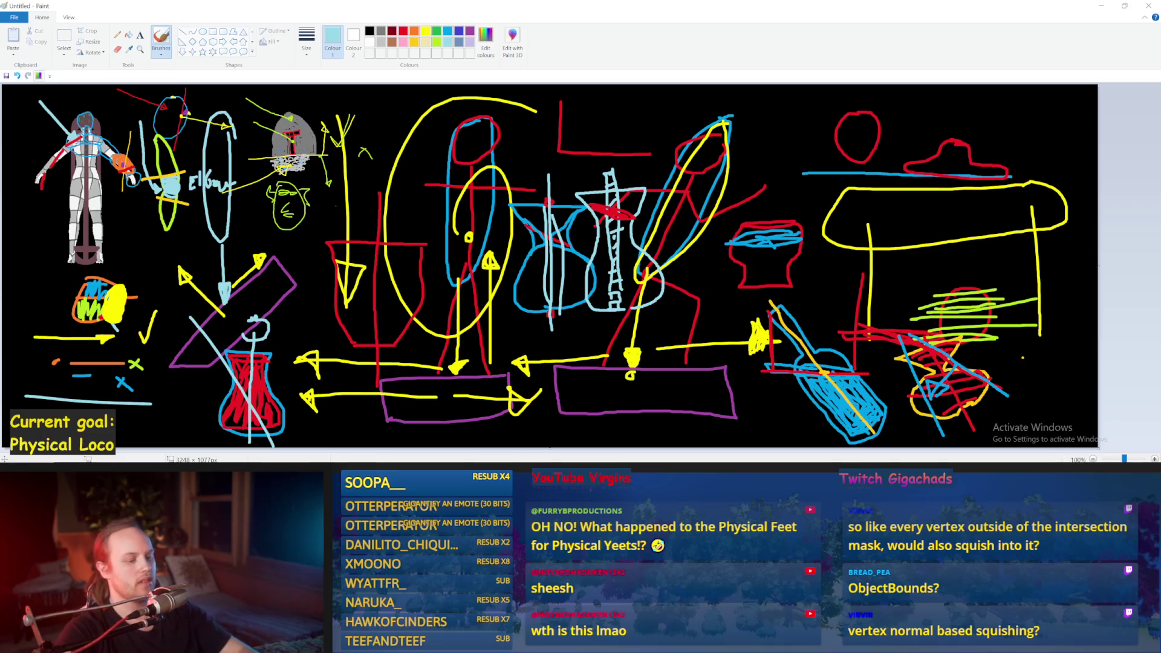
key(ctrl+z)
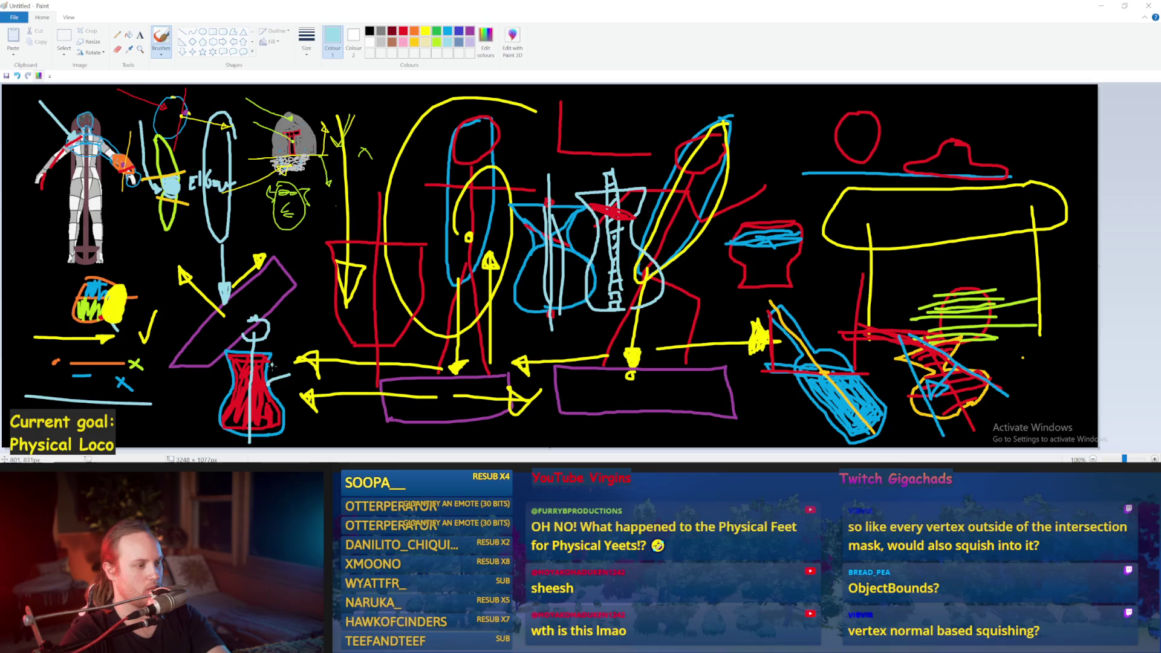
drag(292, 376, 299, 391)
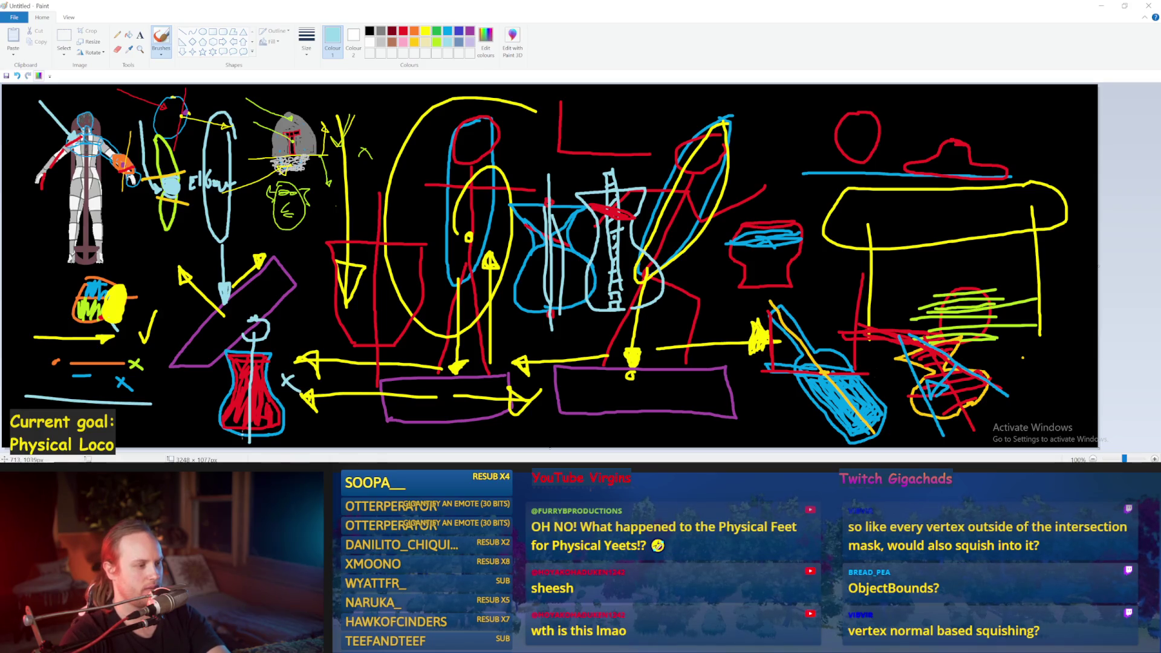
key(ctrl+z)
drag(250, 427, 251, 285)
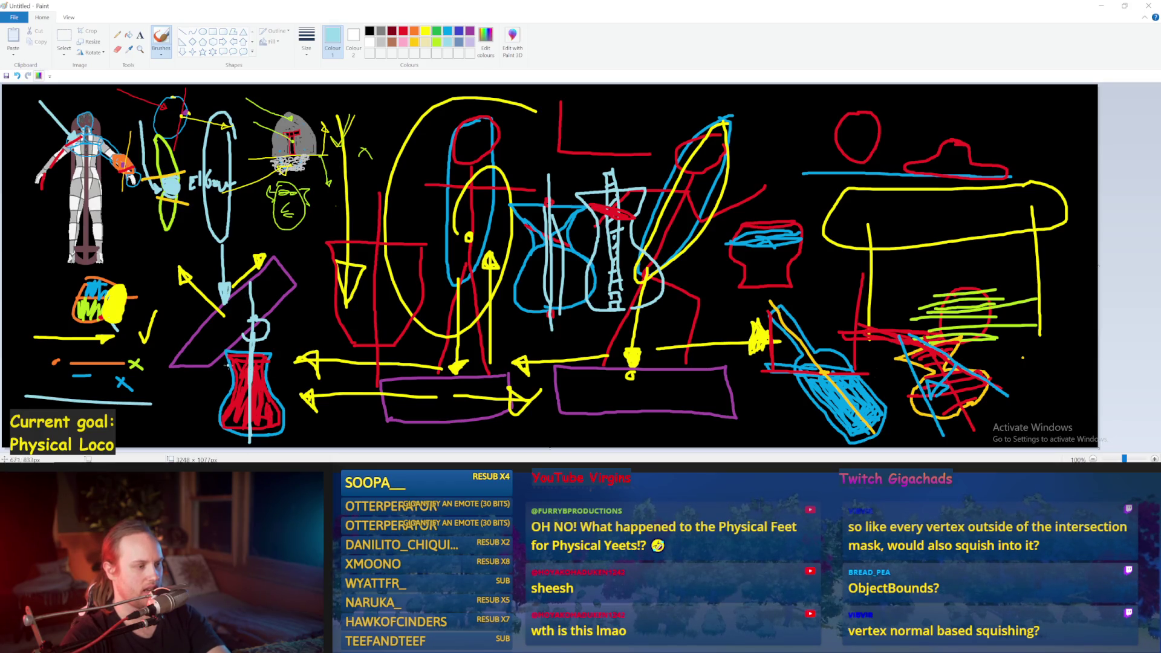
drag(221, 376, 311, 428)
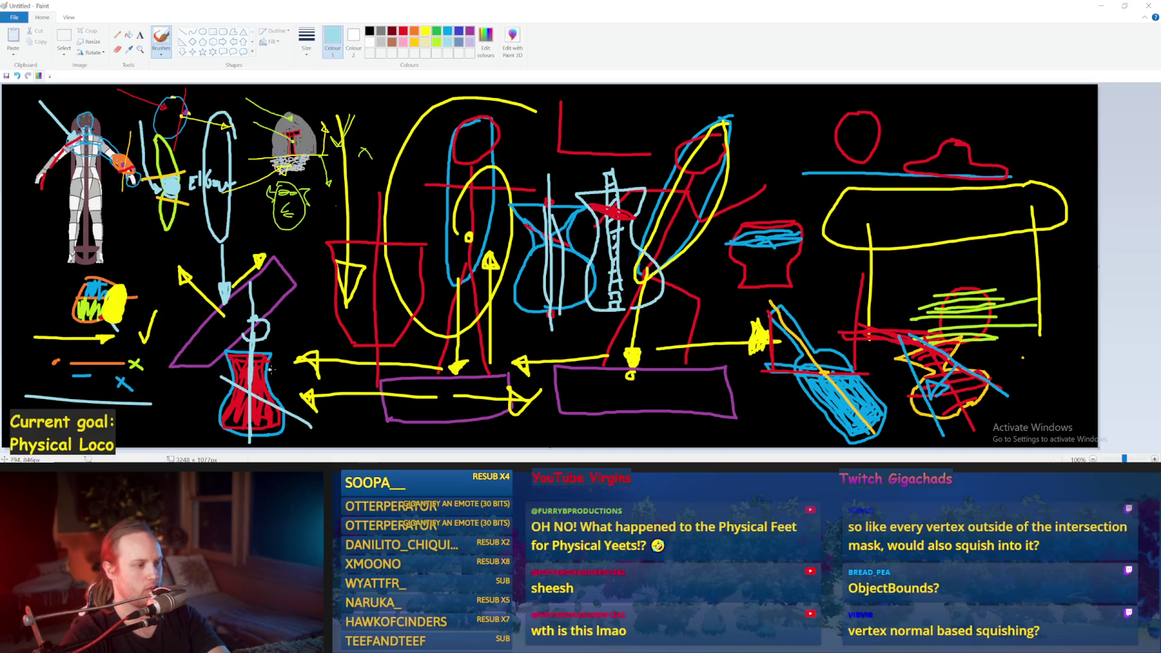
mouse_move(270, 370)
mouse_down()
mouse_move(287, 363)
mouse_move(228, 373)
mouse_up()
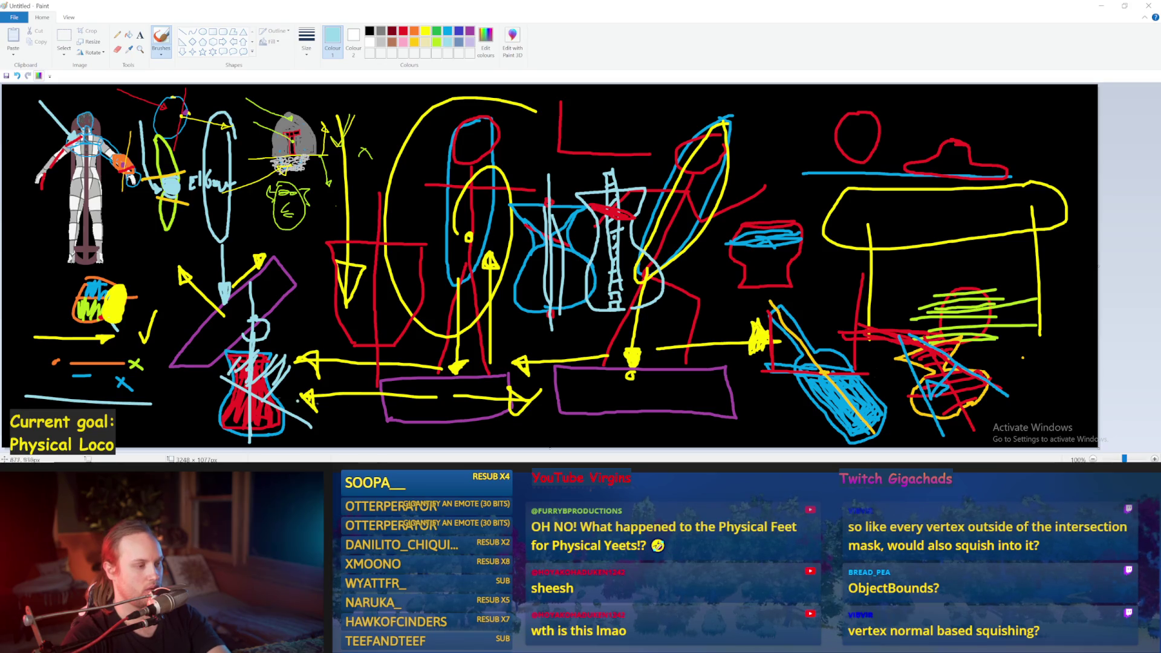
key(ctrl+z)
key(ctrl+z)
key(ctrl+z)
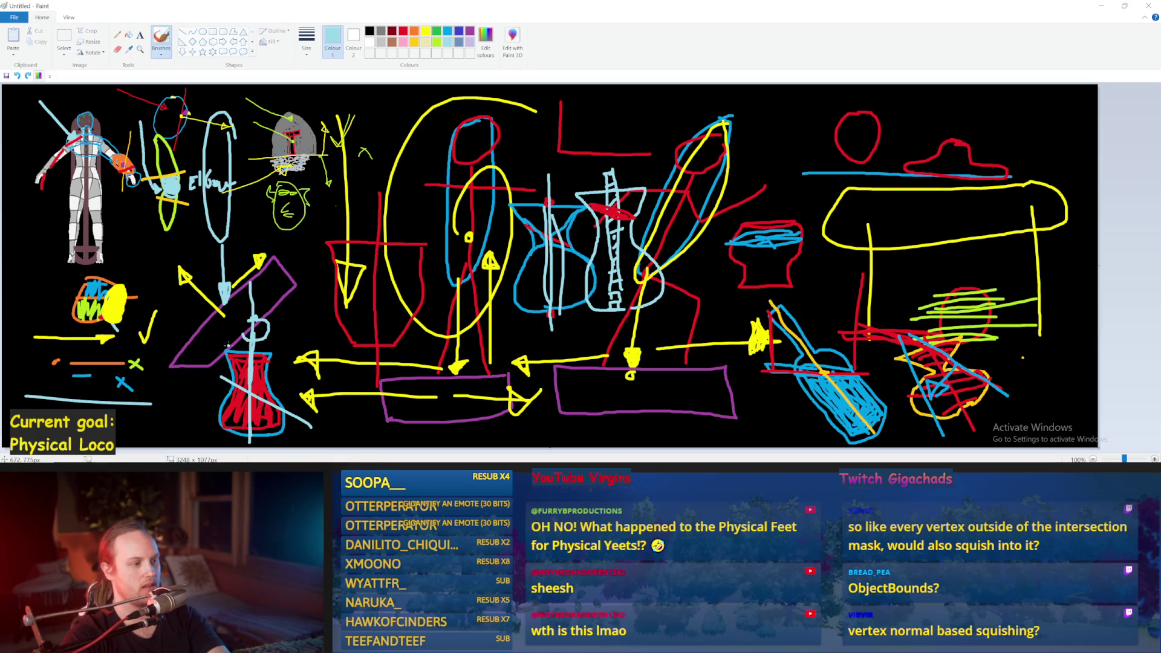
Step: Undo further diagonal trial strokes and draw a light-blue ground line under the vase
drag(227, 346, 277, 400)
key(ctrl+z)
key(ctrl+z)
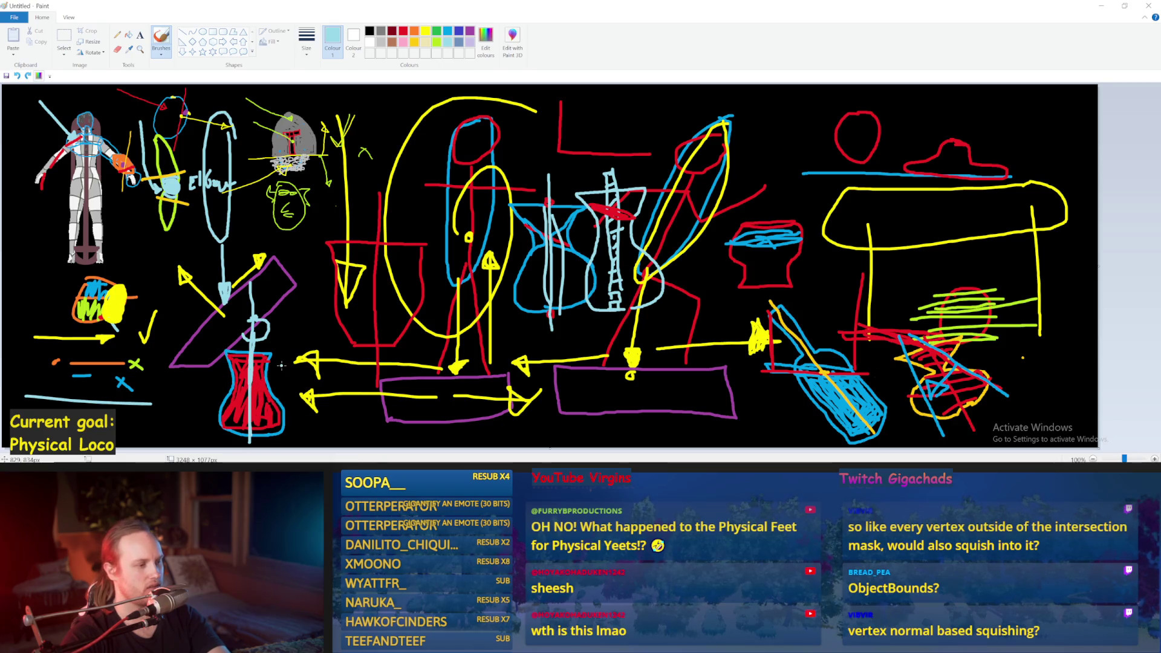
mouse_move(282, 365)
mouse_down()
mouse_move(205, 411)
mouse_move(254, 390)
mouse_move(291, 393)
mouse_move(219, 382)
mouse_up()
key(ctrl+z)
key(ctrl+z)
drag(291, 302, 260, 377)
key(ctrl+z)
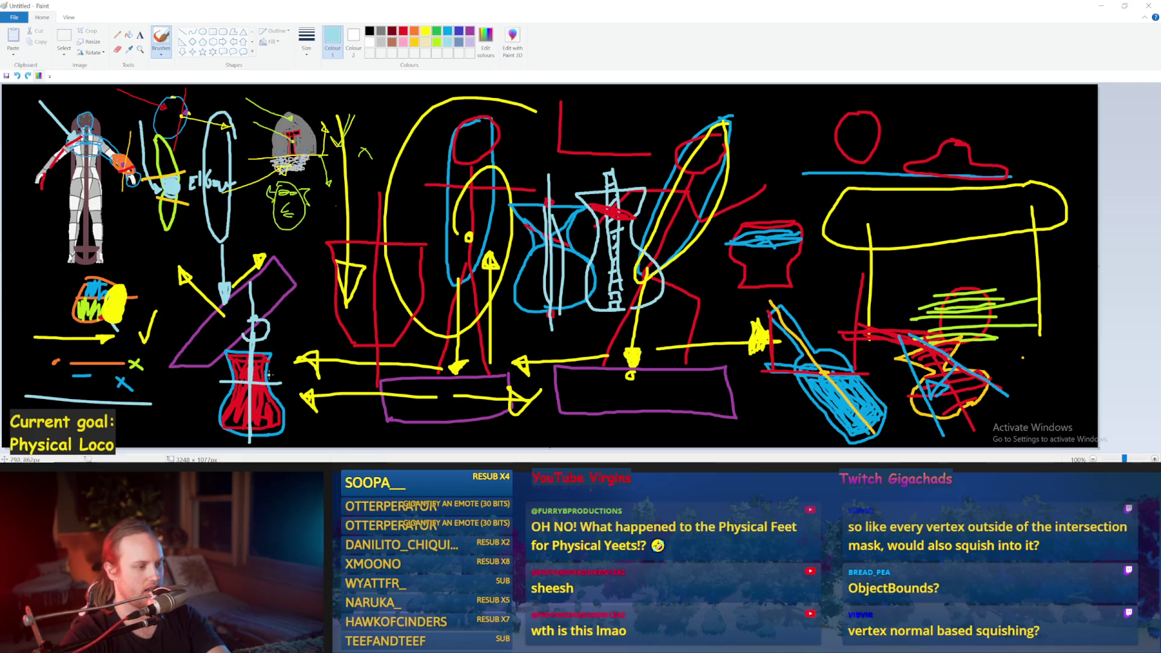
key(ctrl+z)
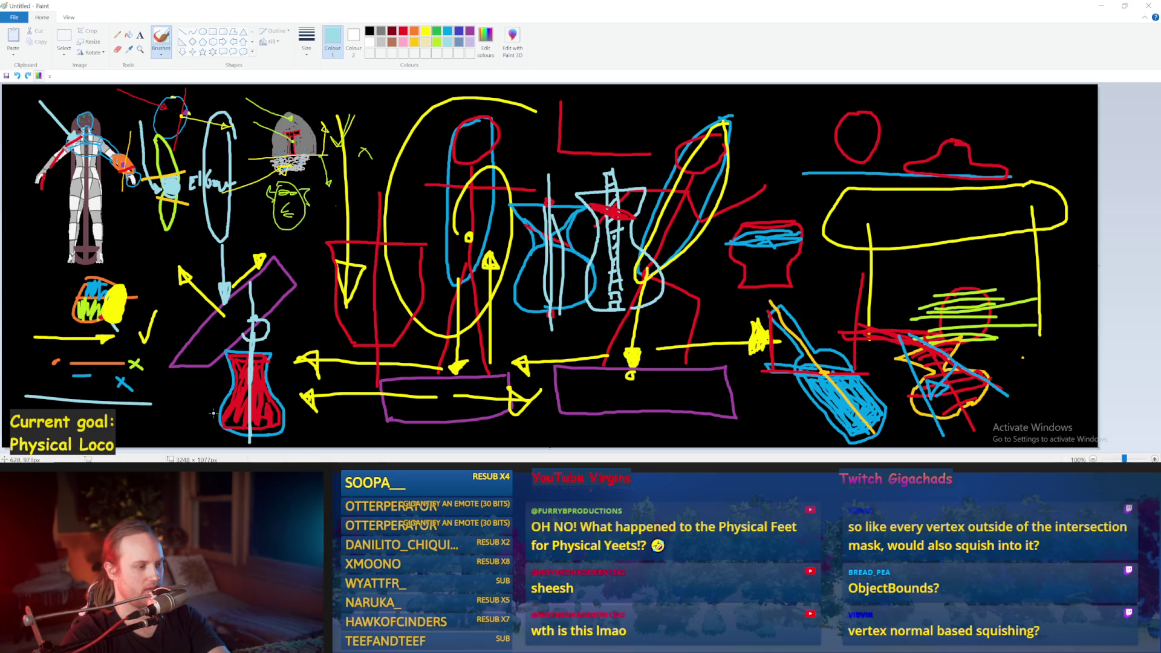
drag(214, 429, 290, 431)
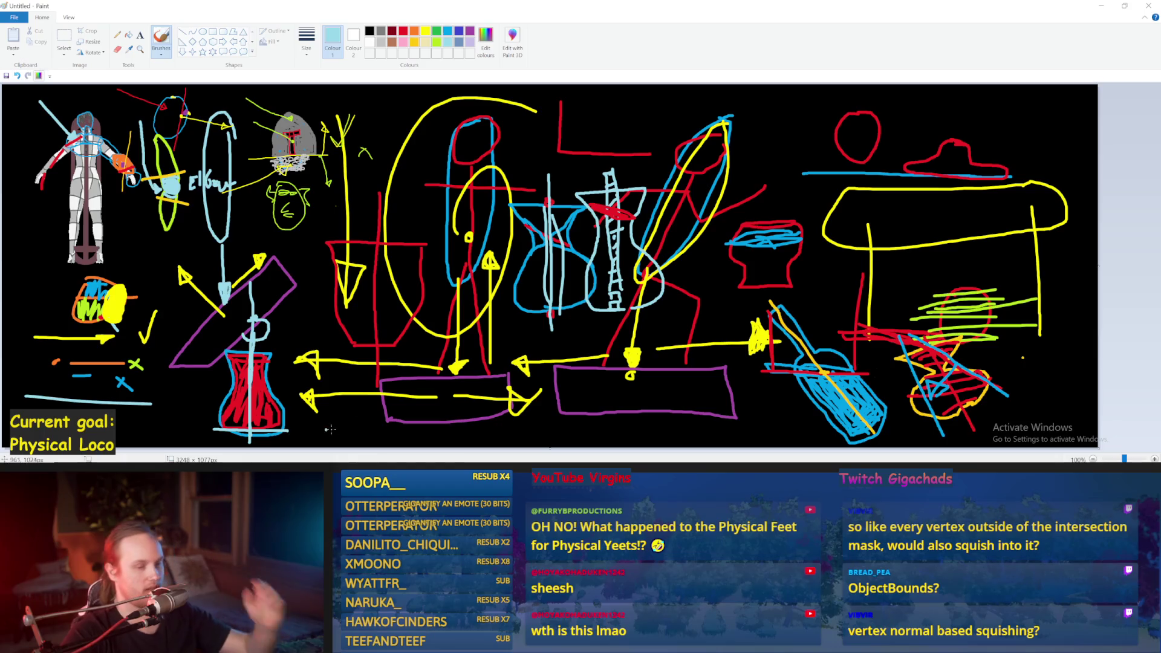
Step: Switch to red and sketch a funnel with a hook and short line below the purple rectangle
click(402, 33)
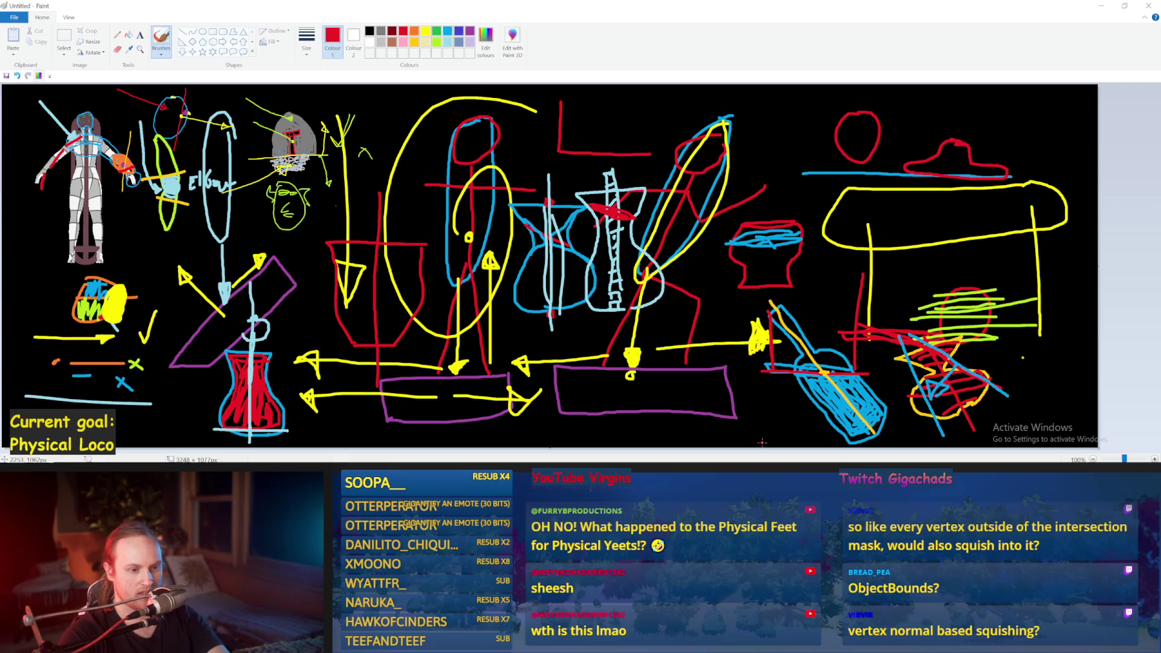
mouse_move(763, 436)
mouse_down()
mouse_move(798, 401)
mouse_move(712, 404)
mouse_move(744, 431)
mouse_up()
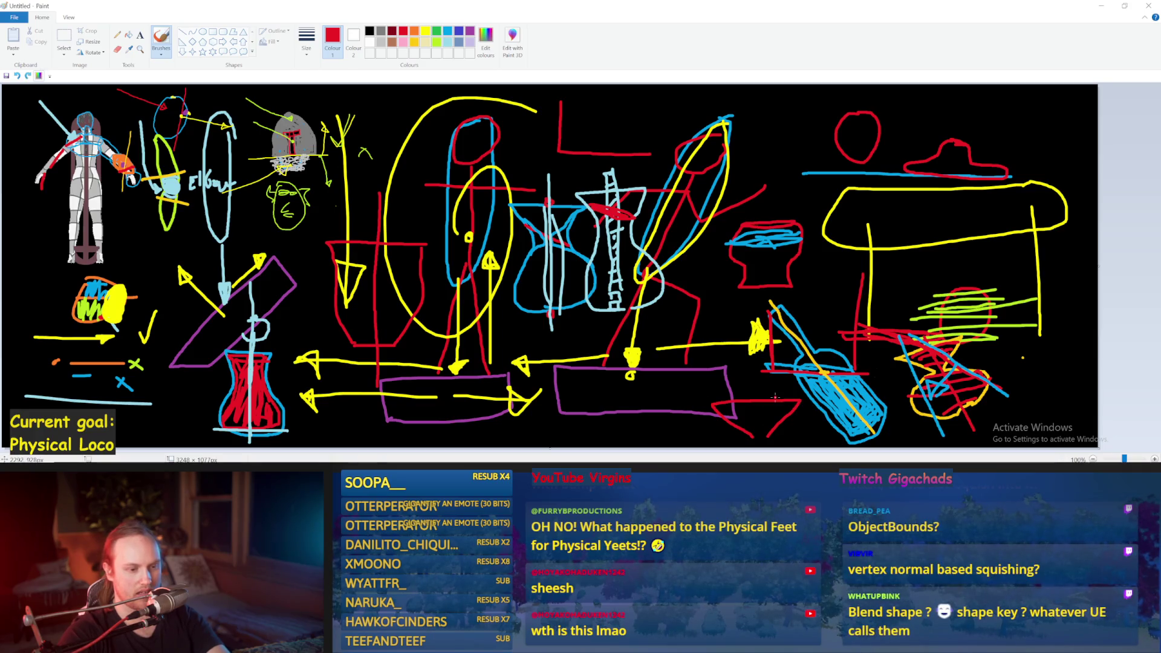
drag(749, 436, 767, 439)
drag(702, 412, 729, 442)
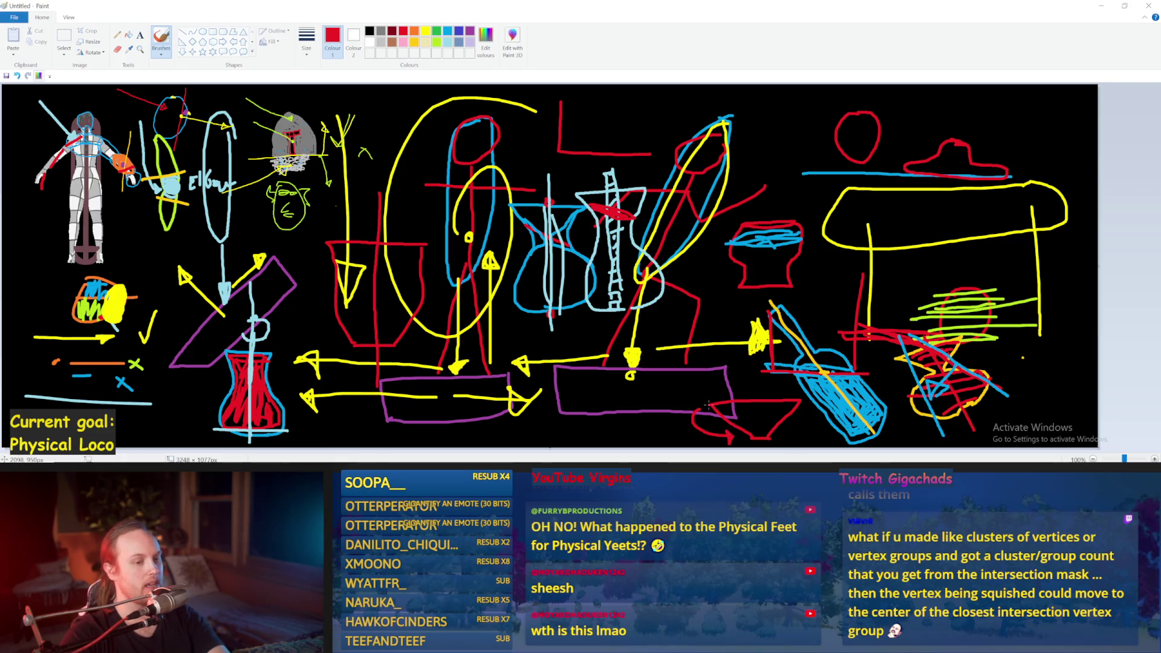
mouse_move(702, 403)
mouse_down()
mouse_move(680, 402)
mouse_move(676, 428)
mouse_move(697, 439)
mouse_up()
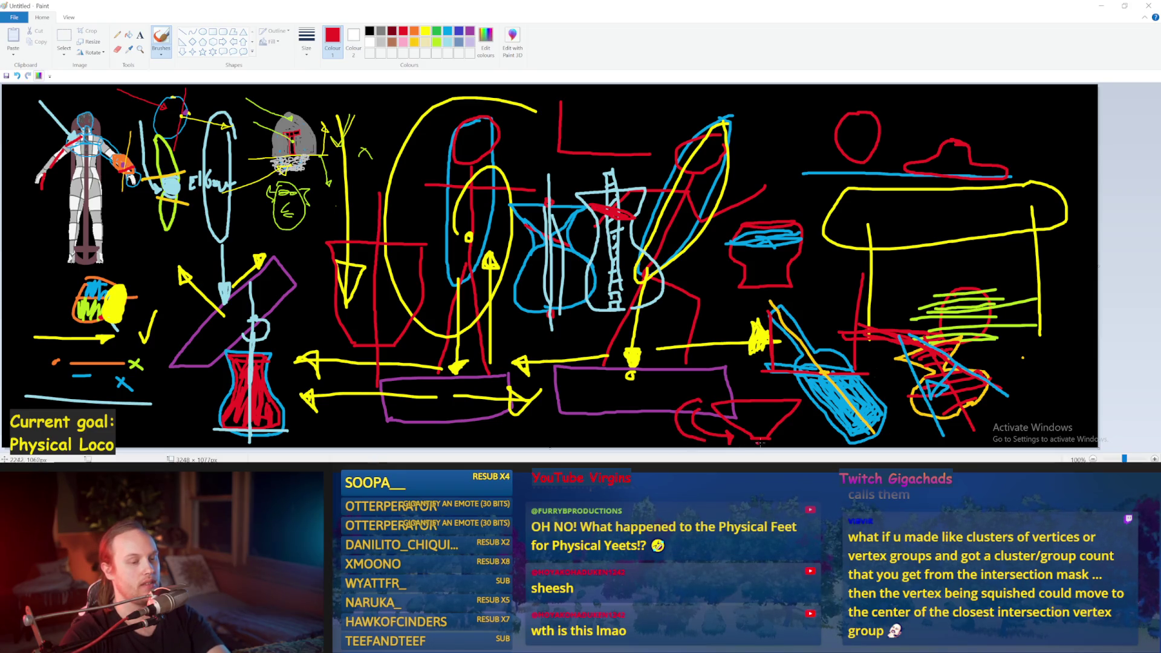
key(ctrl+z)
drag(784, 436, 831, 438)
Step: Switch to light blue, paint over the short red line and add small strokes in the cup
click(448, 42)
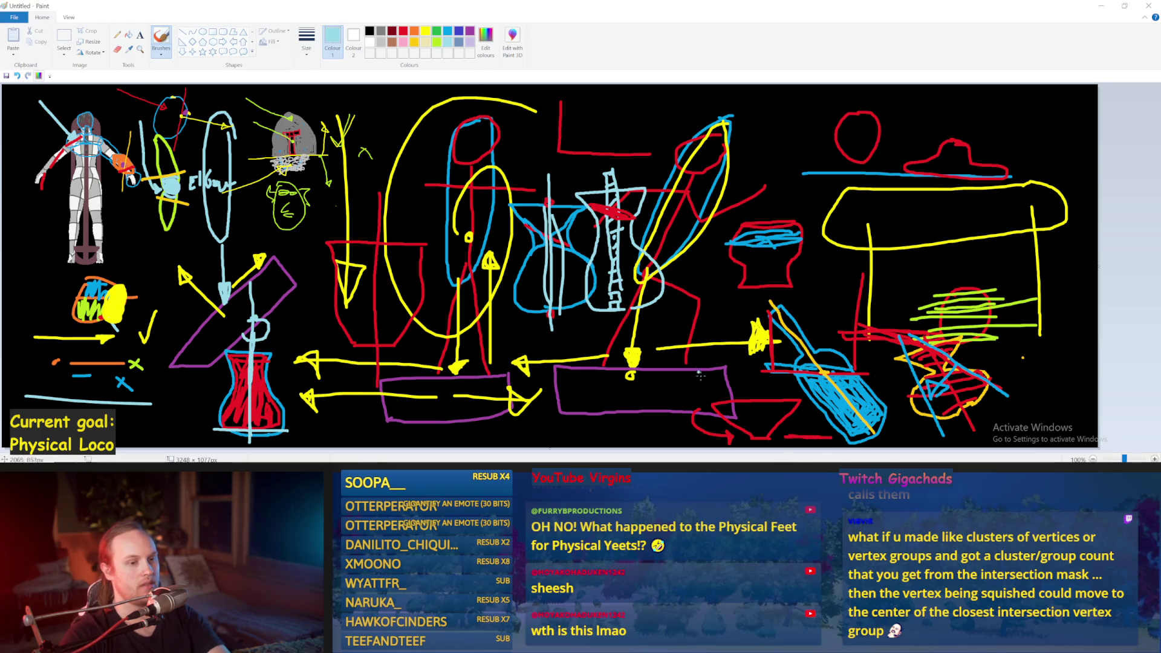
mouse_move(831, 436)
mouse_down()
mouse_move(780, 437)
mouse_move(829, 436)
mouse_move(790, 442)
mouse_up()
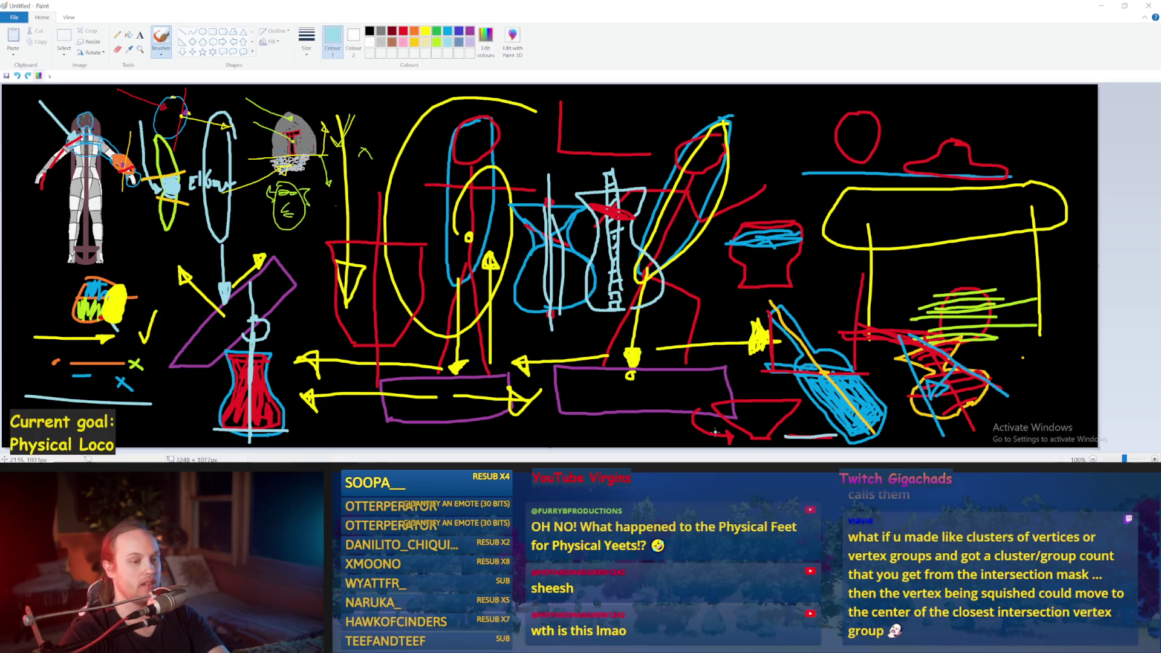
drag(676, 436, 670, 388)
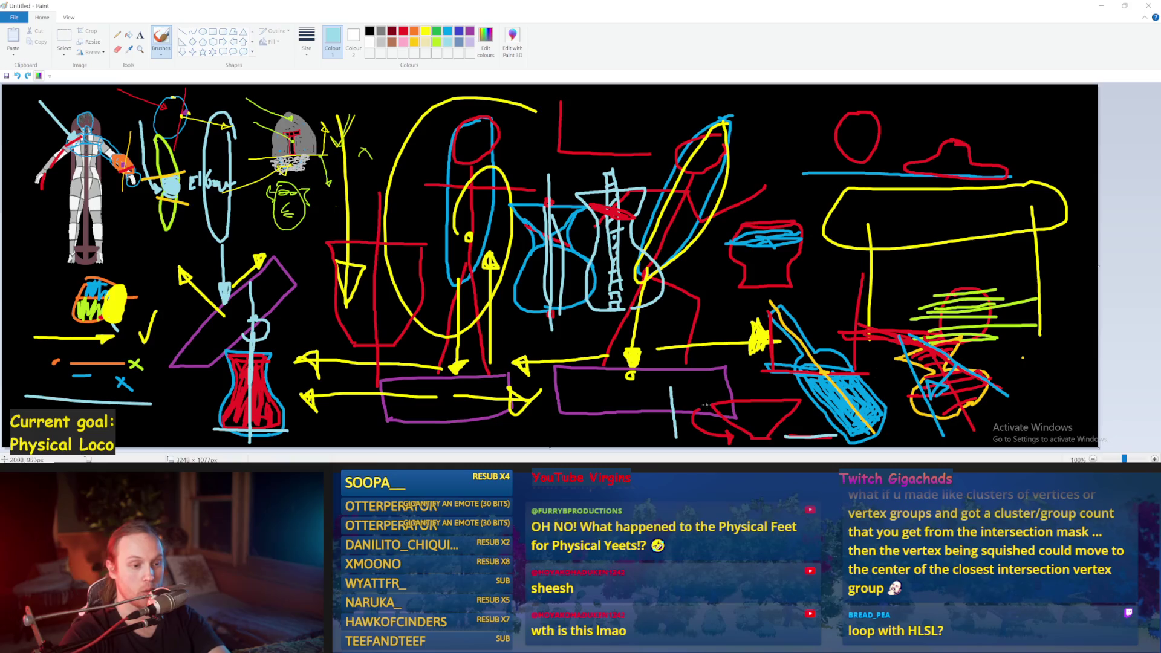
drag(713, 411, 705, 402)
key(ctrl+z)
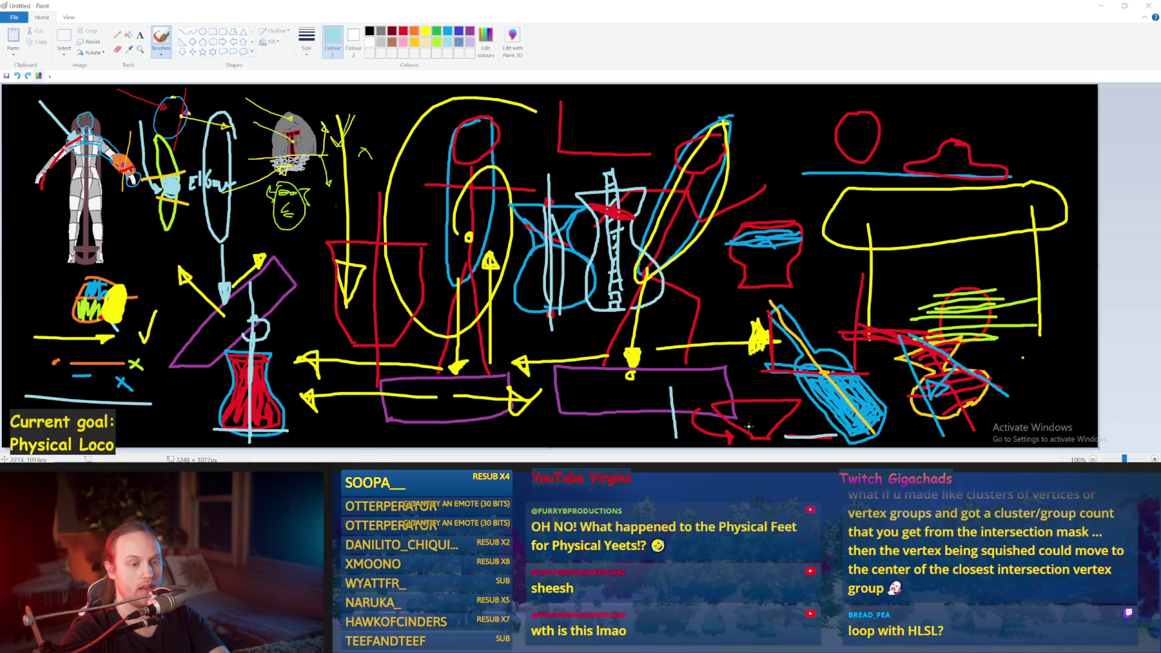
mouse_move(747, 430)
mouse_down()
mouse_move(770, 431)
mouse_move(750, 432)
mouse_up()
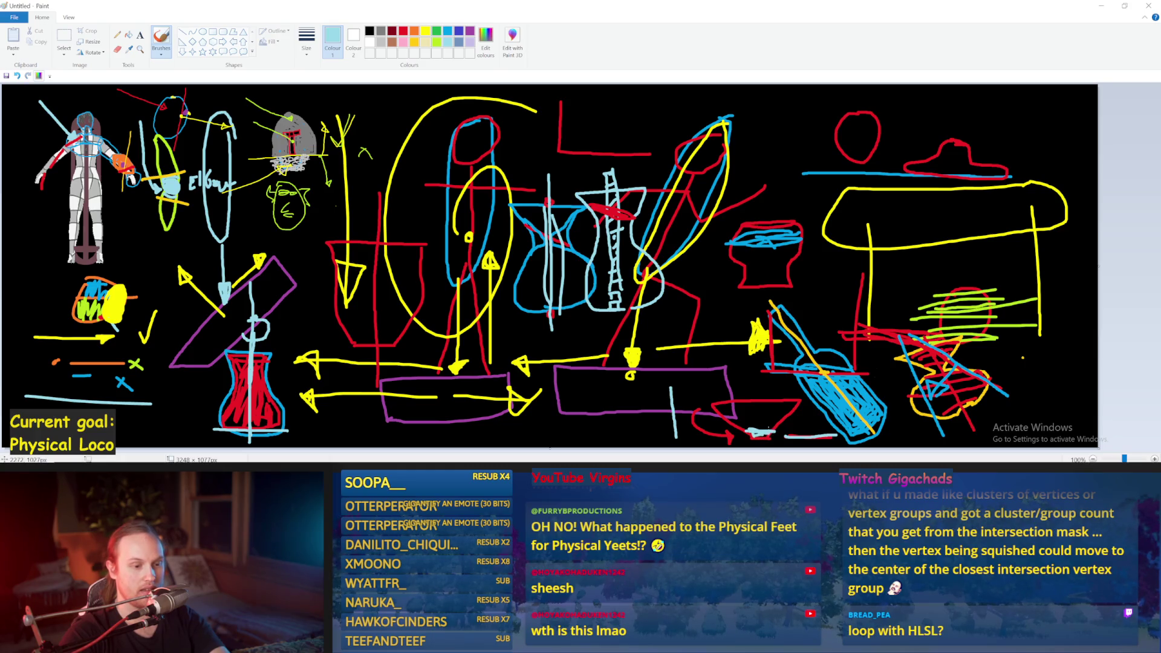
Step: Draw two parallel vertical light-blue lines in the funnel, undoing a zigzag and extra lines
drag(770, 430, 770, 383)
drag(749, 430, 749, 382)
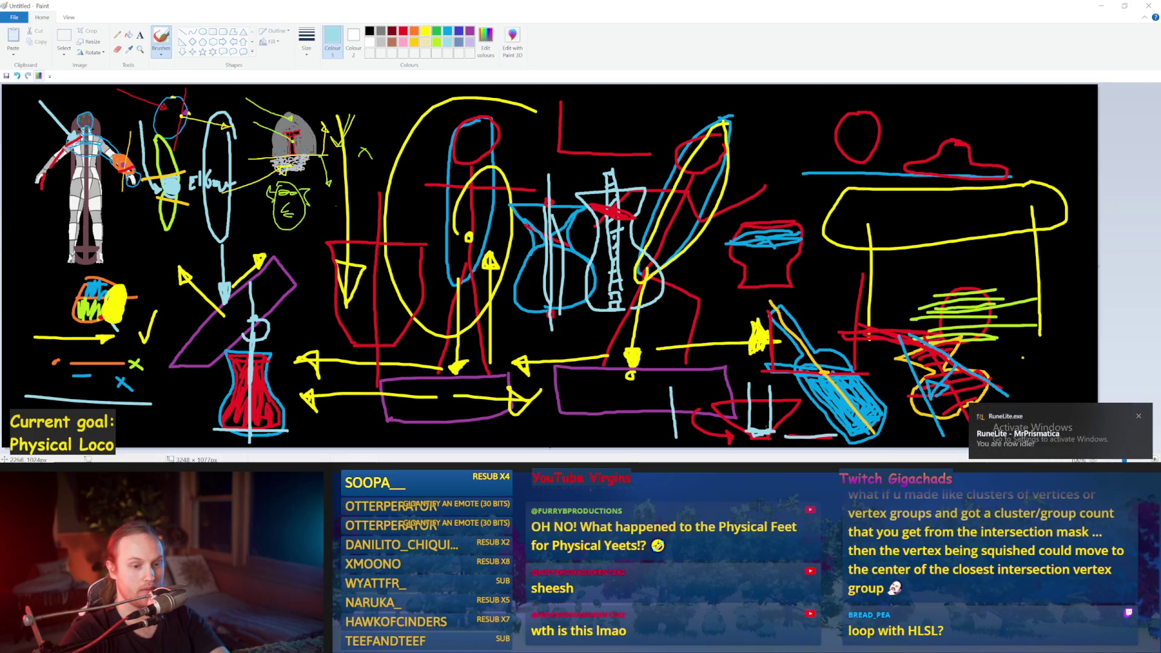
mouse_move(766, 430)
mouse_down()
mouse_move(756, 388)
mouse_move(755, 426)
mouse_move(777, 407)
mouse_up()
key(ctrl+z)
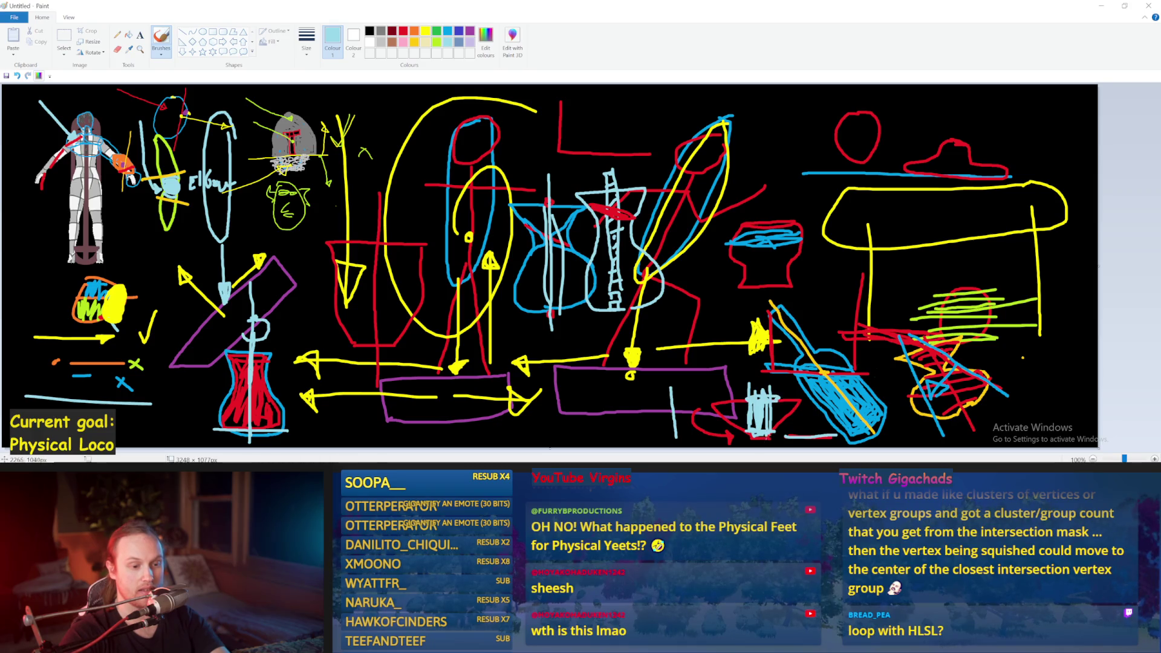
drag(744, 387, 738, 444)
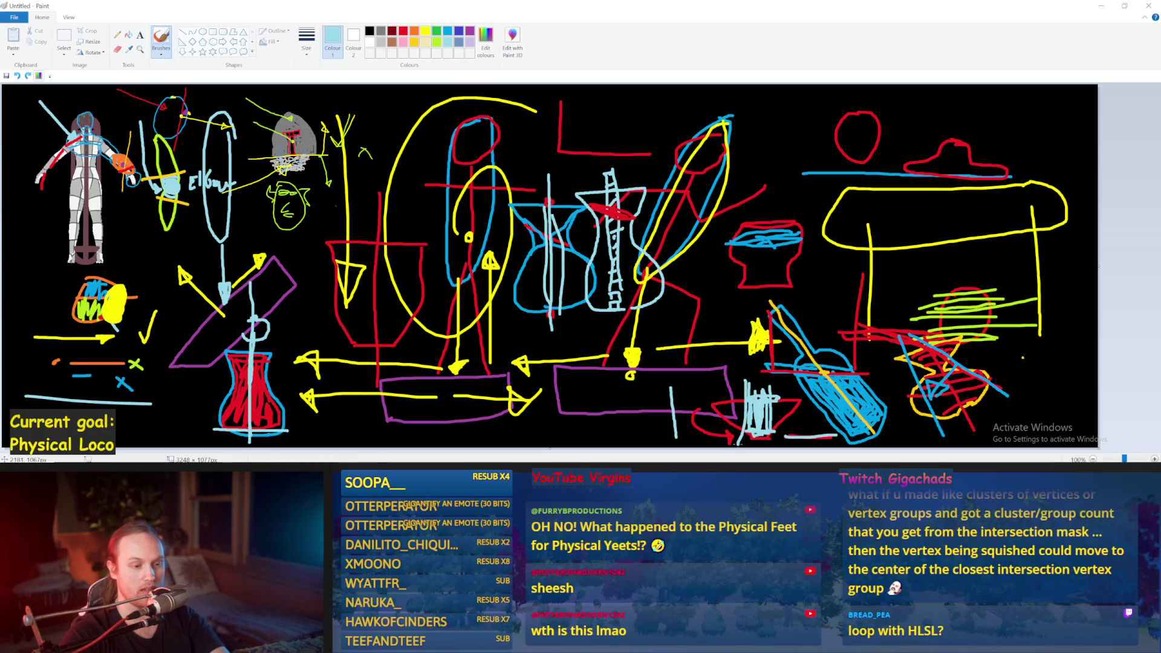
drag(776, 381, 778, 448)
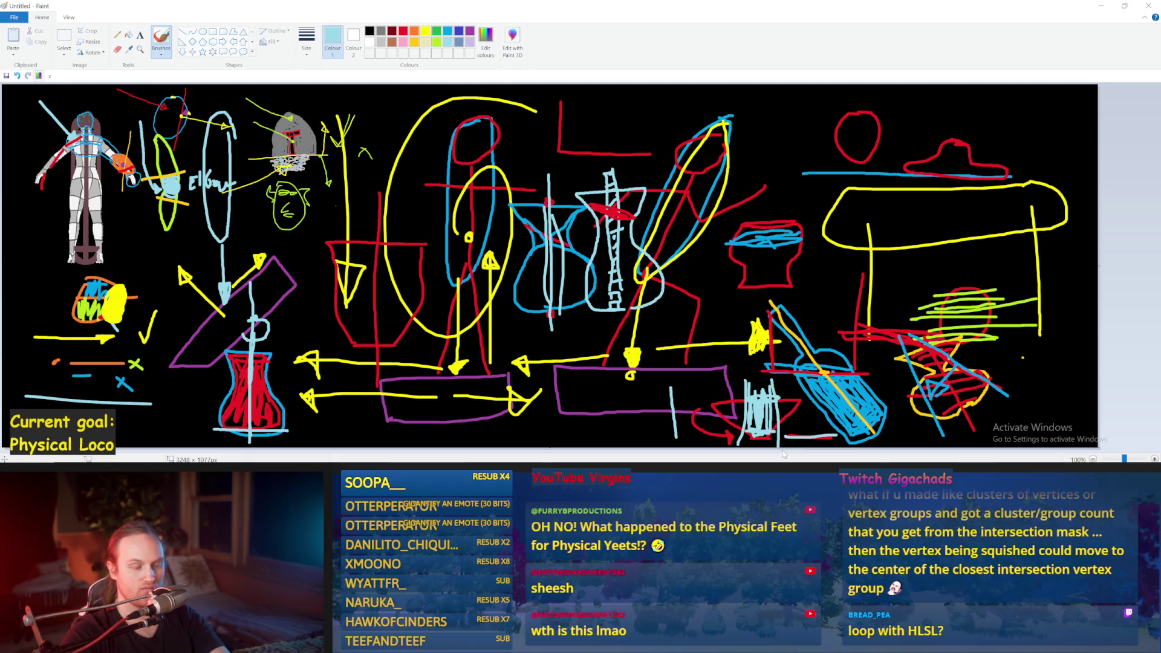
key(ctrl+z)
key(ctrl+z)
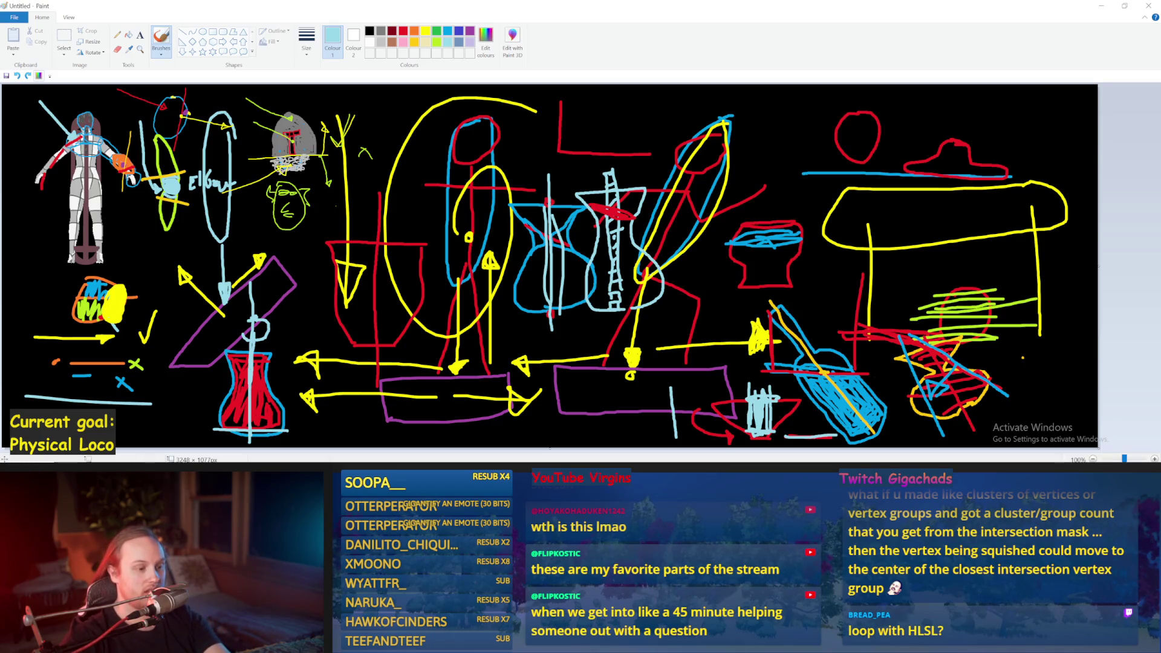
Step: Delete the Sphere from PPFeet_TestLevel and play the level in the editor full-screen
key(alt+Tab)
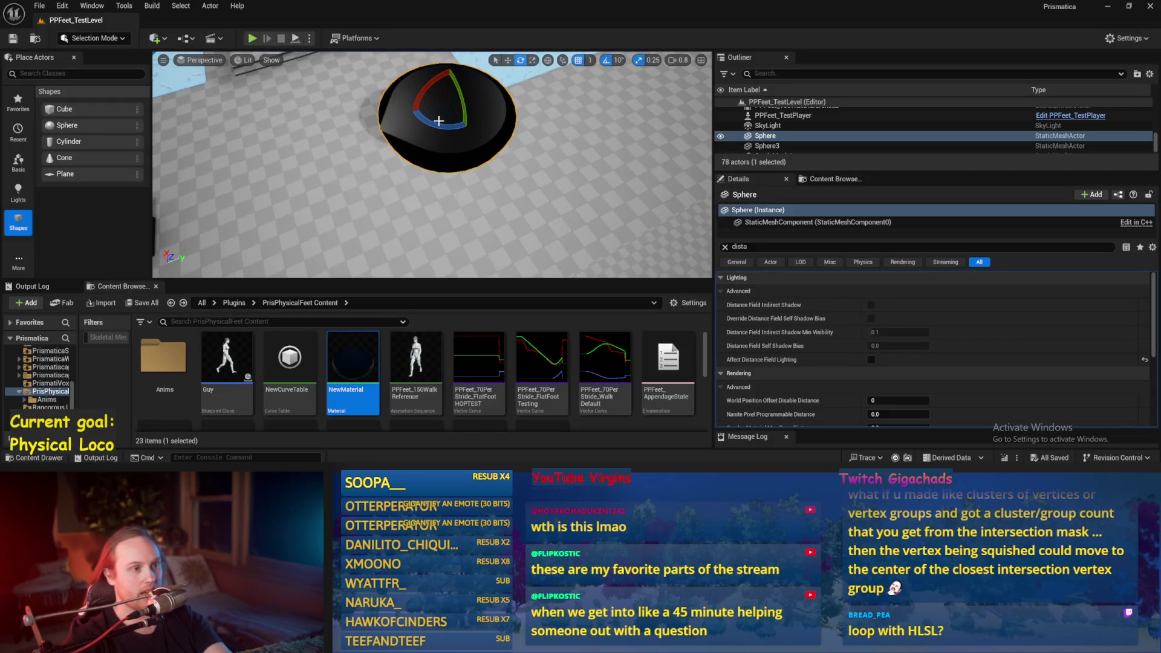
key(Delete)
key(alt+p)
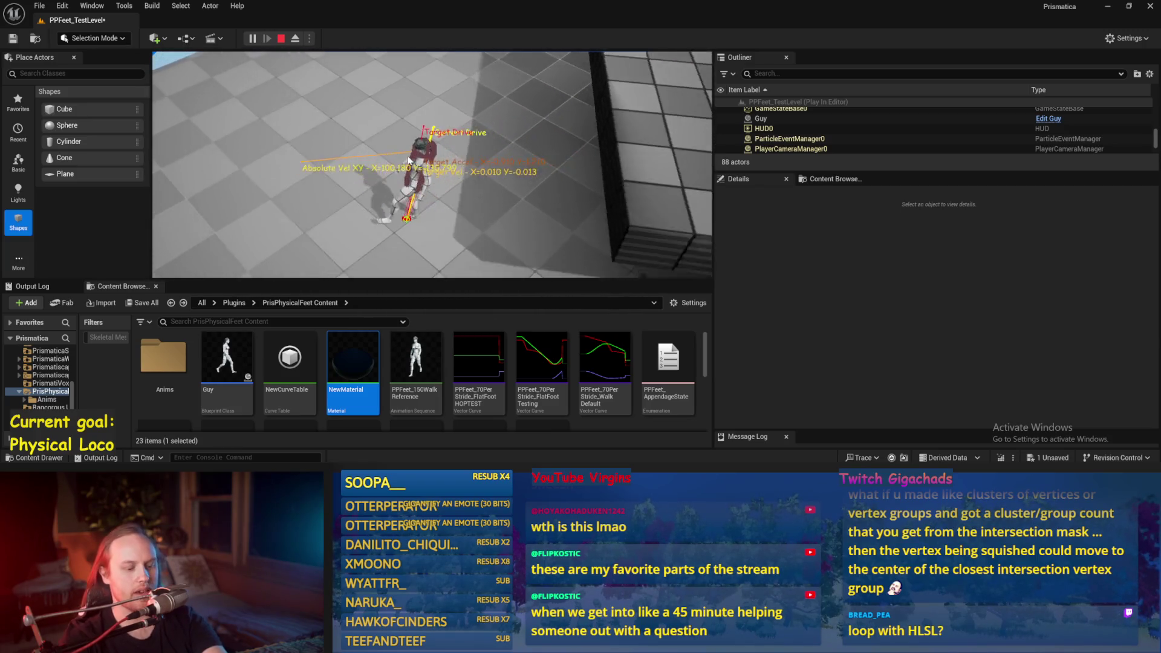
key(F11)
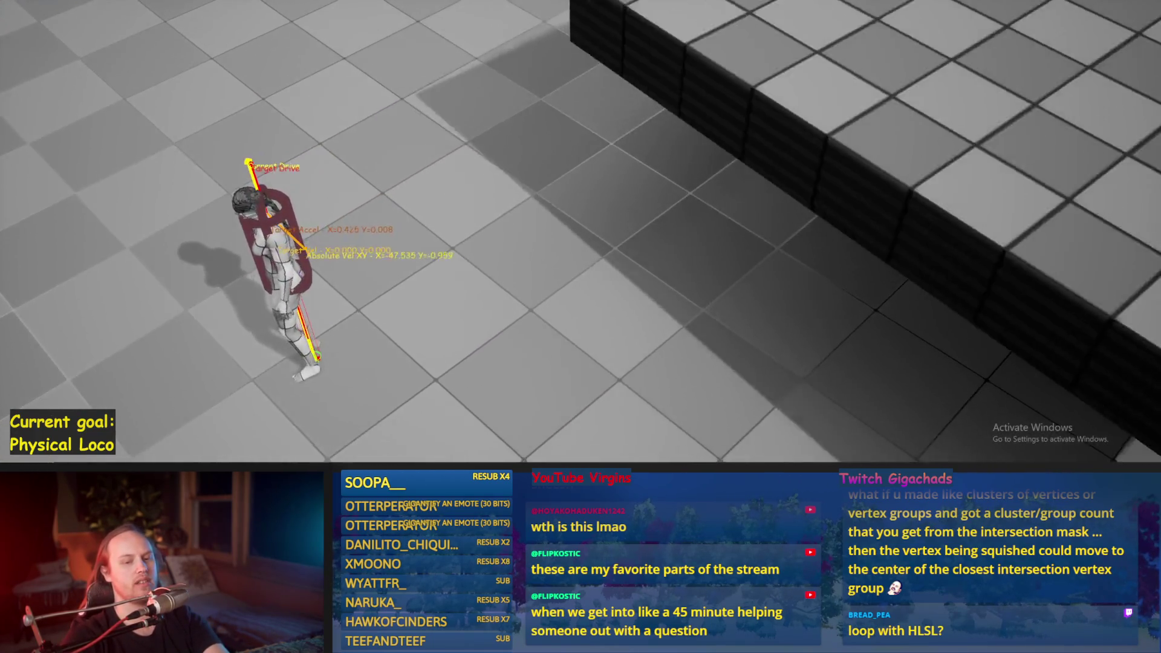
Step: Walk the character forward, then stop and restart the play session
key(w)
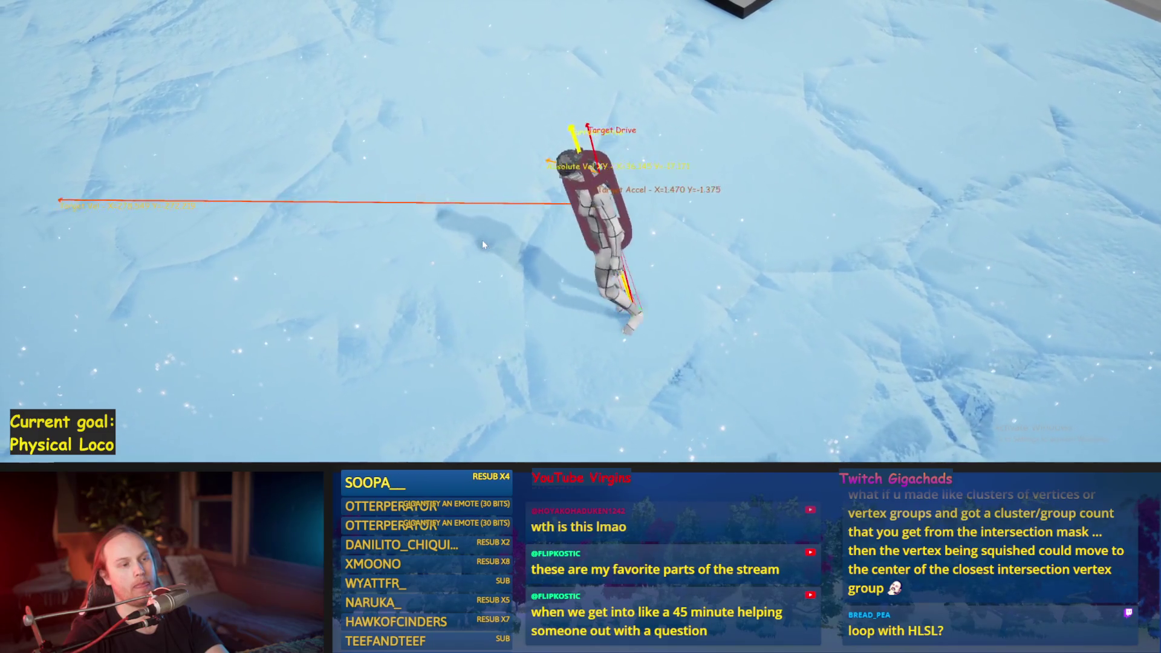
key(Escape)
key(alt+p)
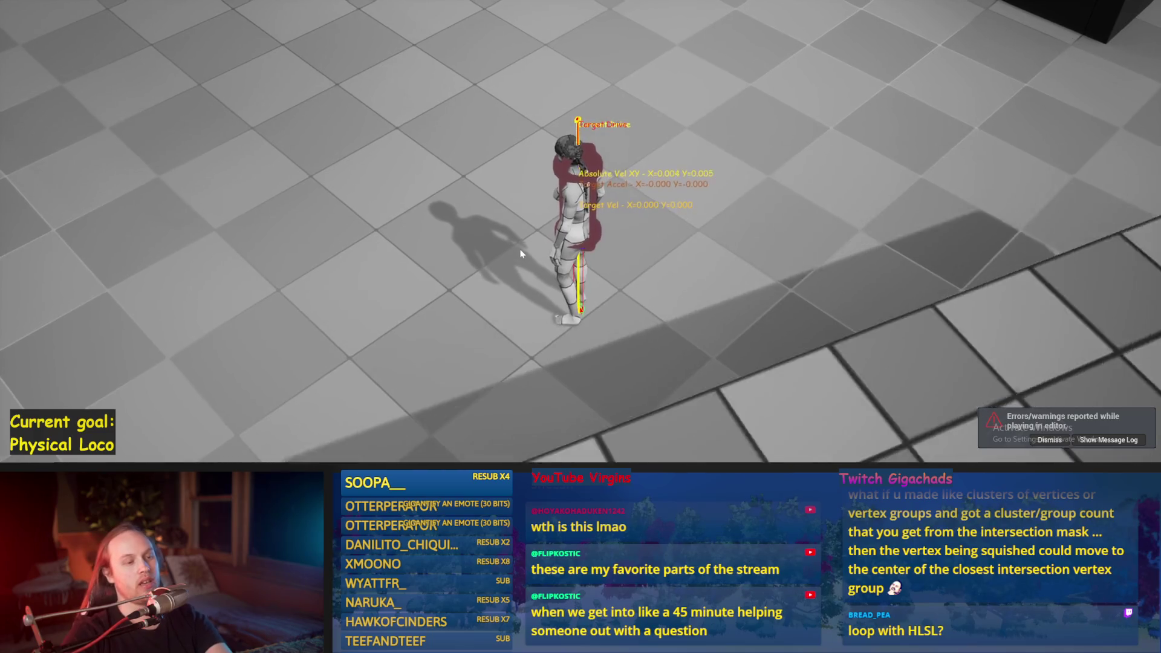
Step: Walk the character forward and steer it to the right across the checkered floor
key(w)
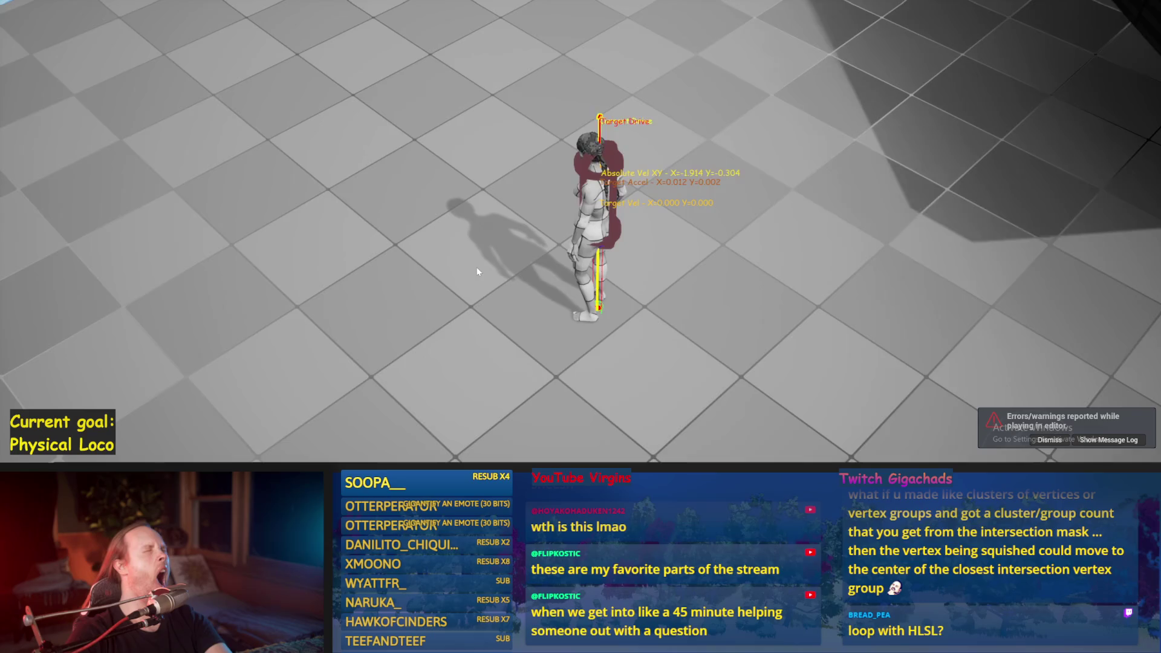
key(w)
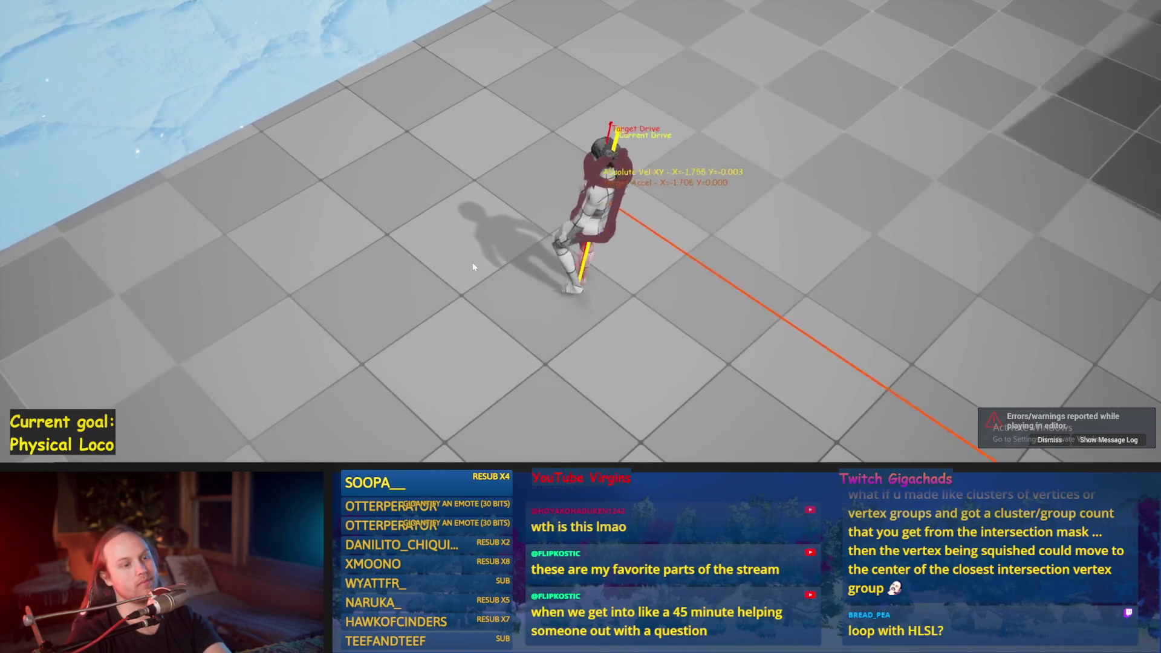
key(d)
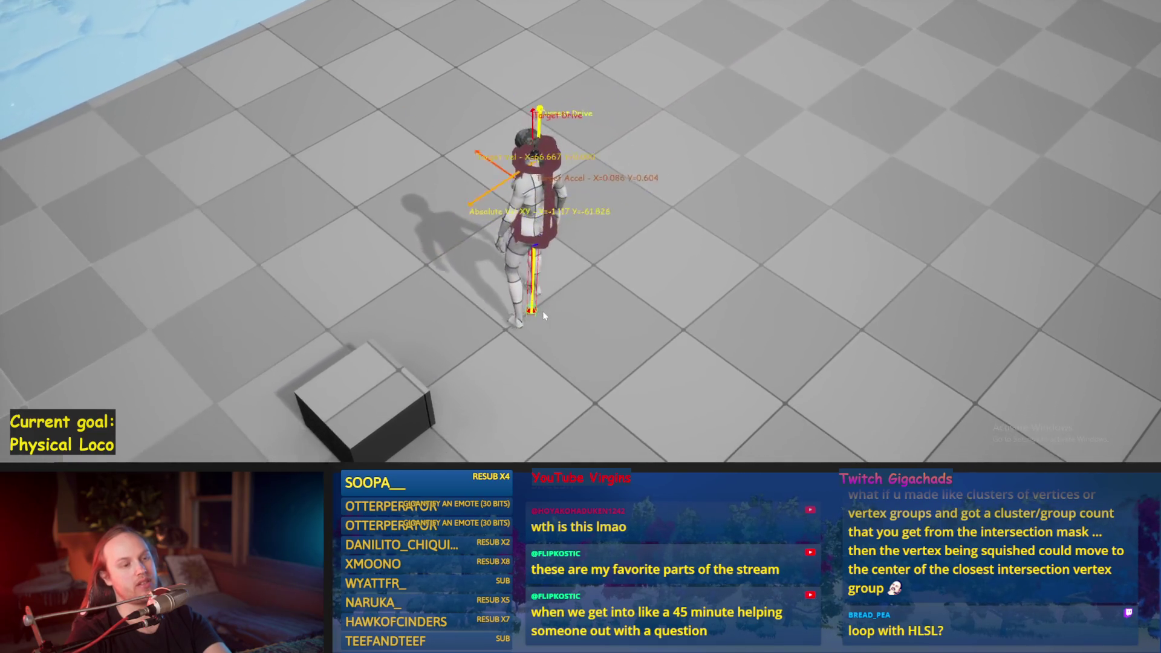
key(d)
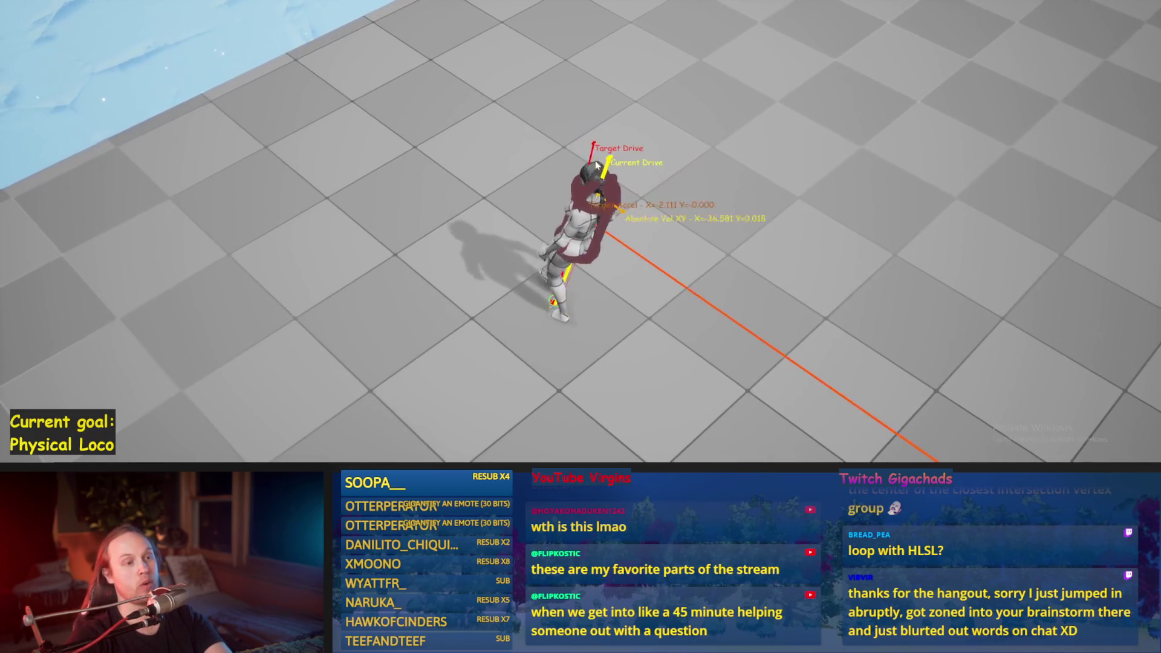
key(w)
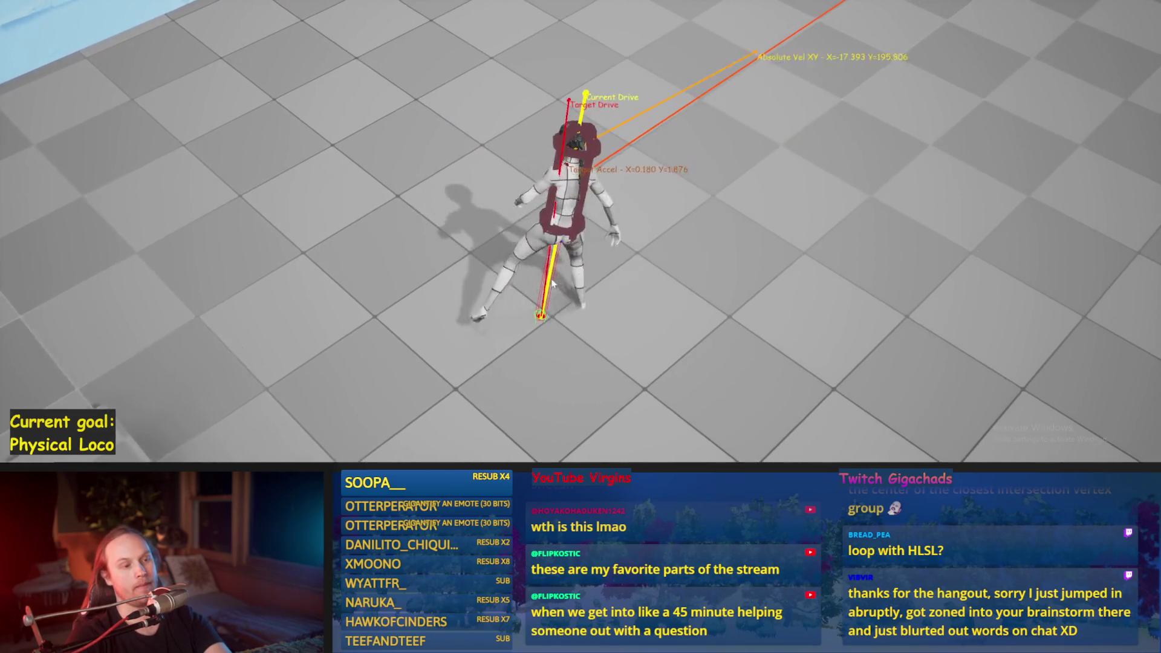
Step: Reverse the character's direction several times, ending with it walking away up-left
key(s)
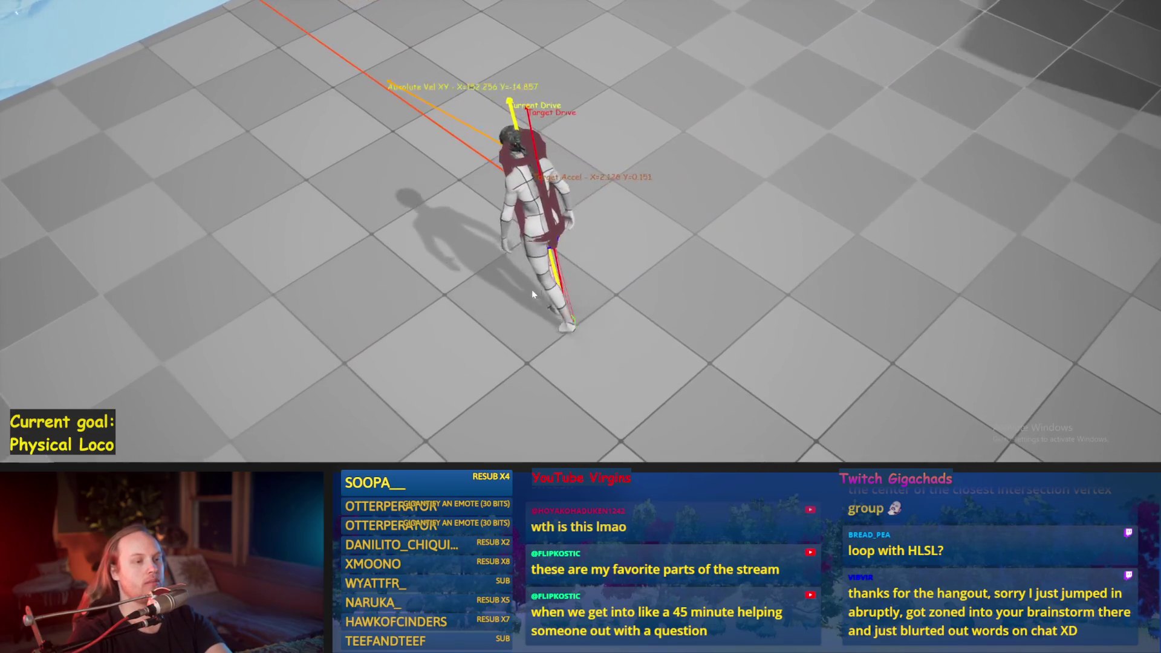
key(s)
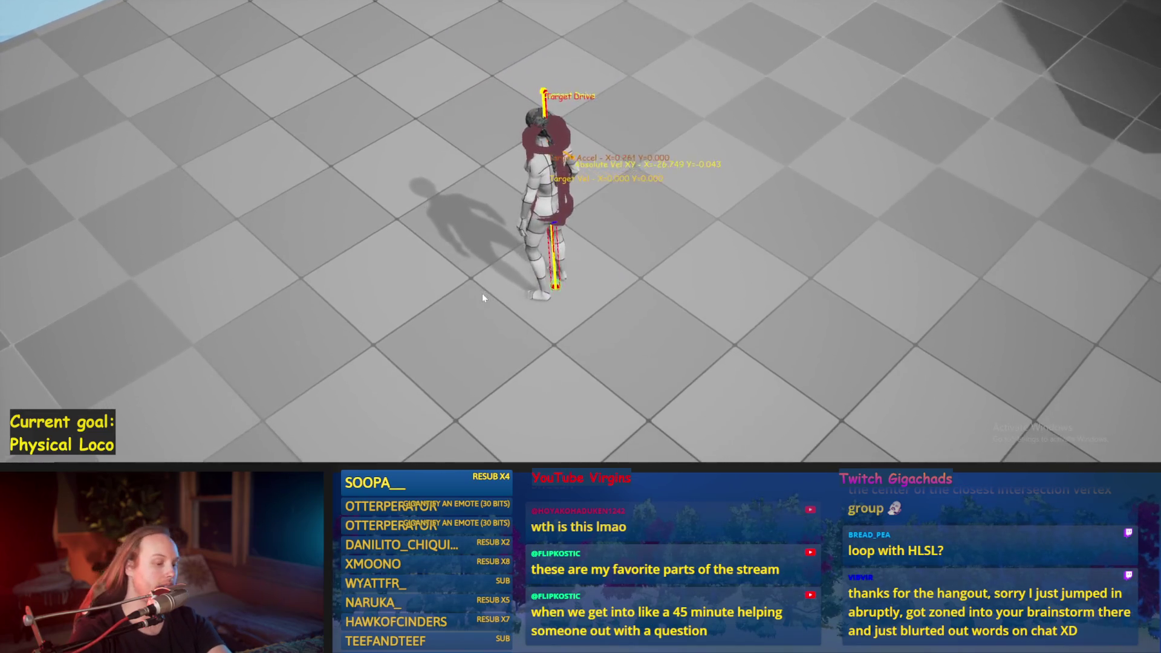
key(w)
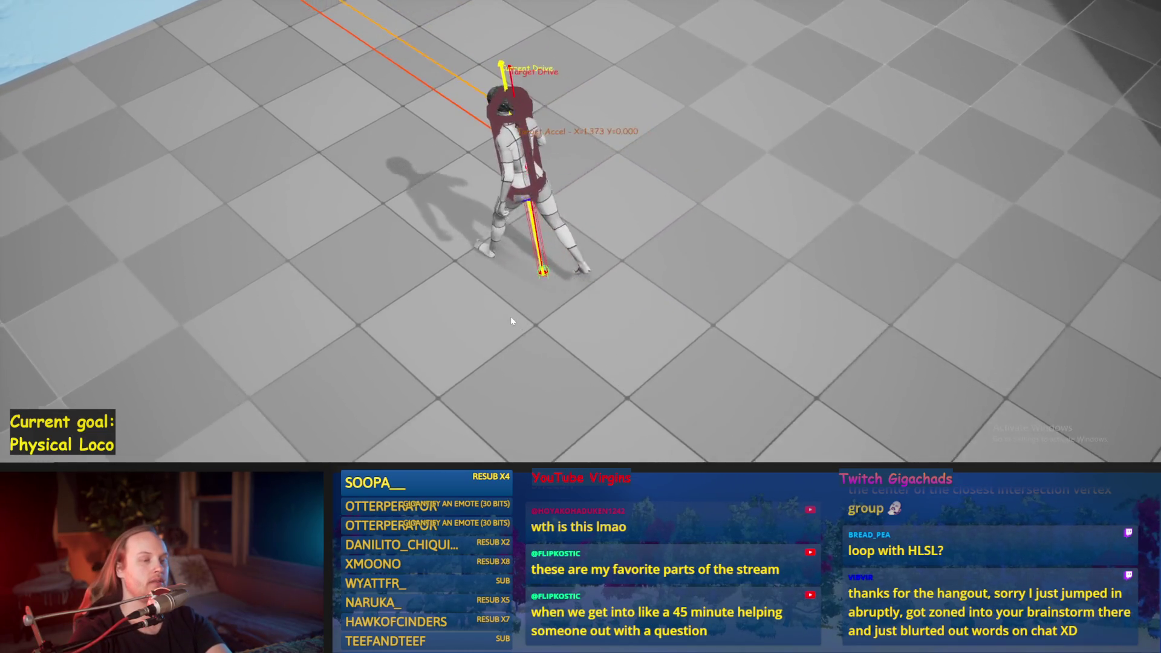
key(s)
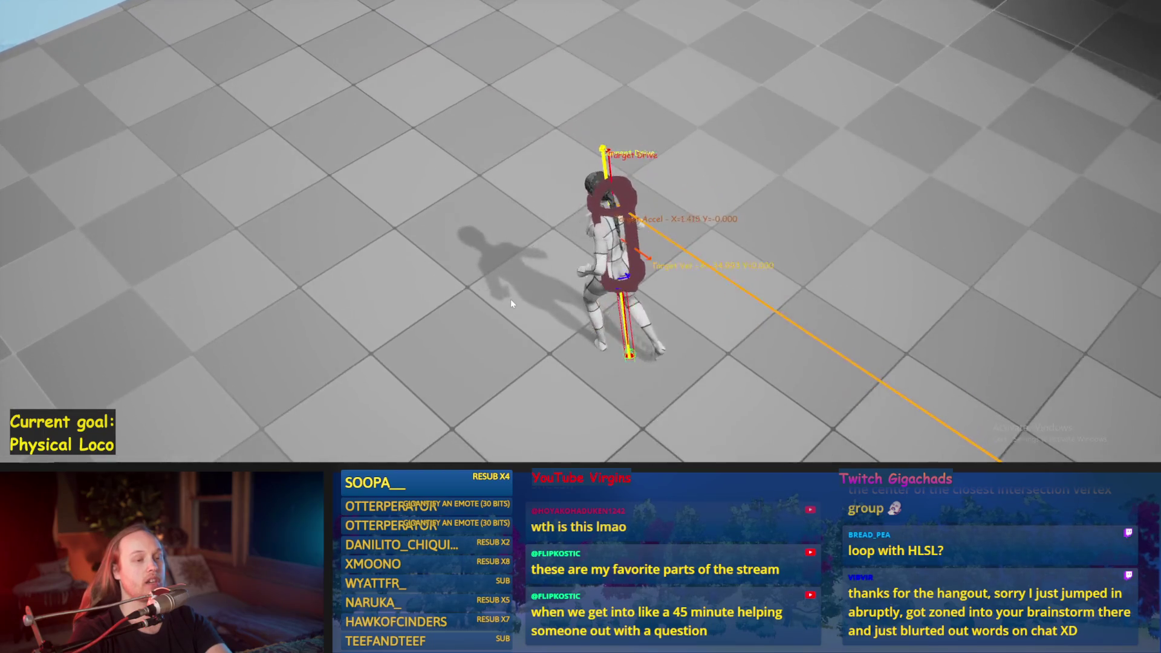
key(w)
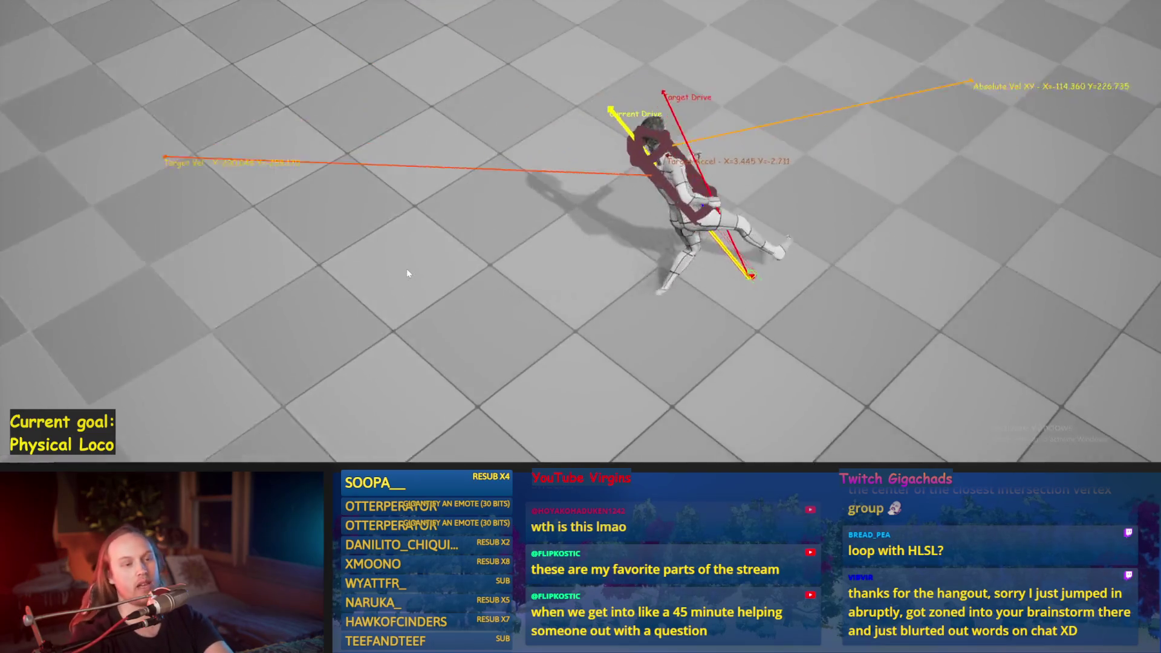
Step: End the play test and leave immersive mode to restore the full editor layout
key(Escape)
key(ctrl+s)
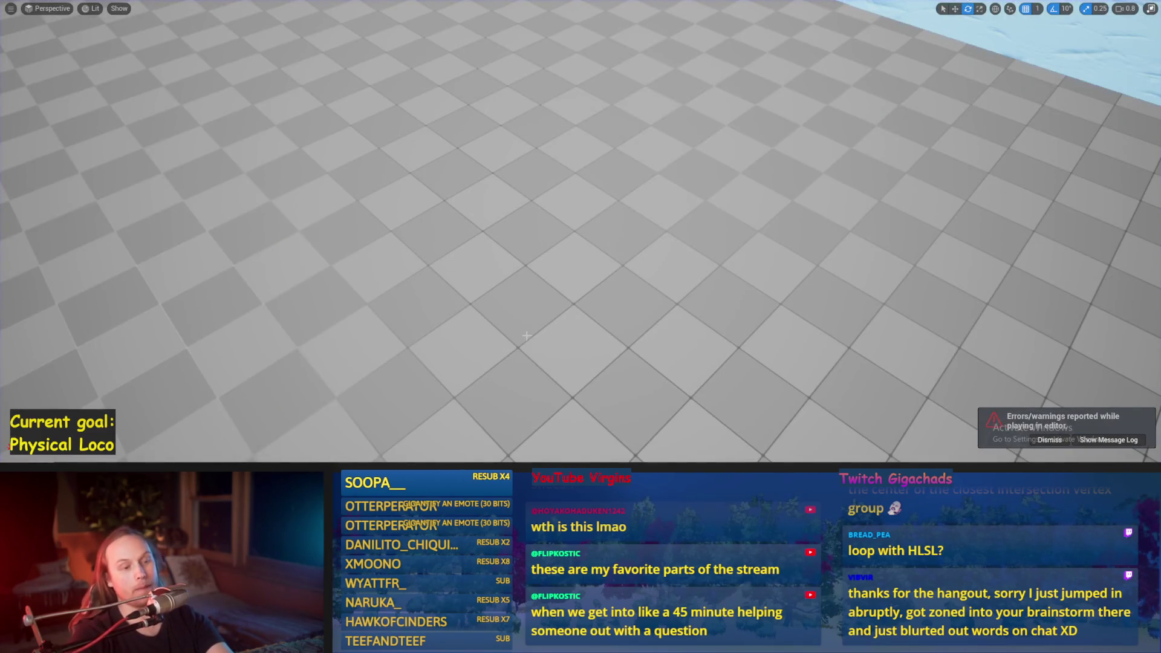
key(F11)
scroll(432, 165, up, 2)
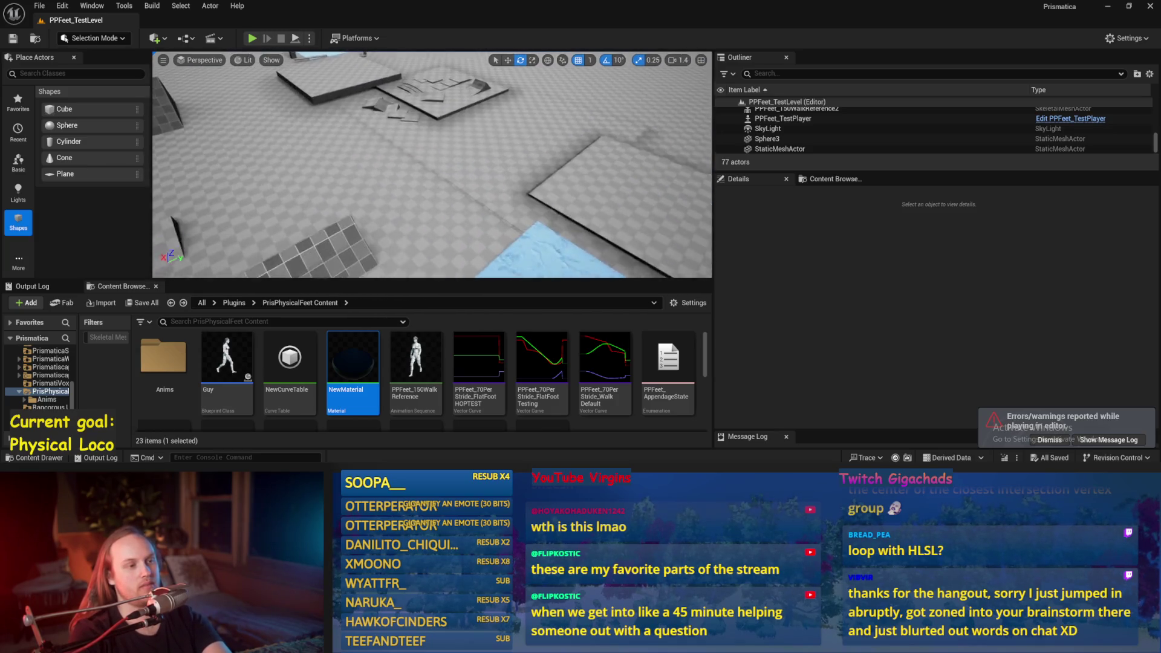
drag(373, 90, 373, 98)
Step: Save all changes to the project with File > Save All
click(39, 6)
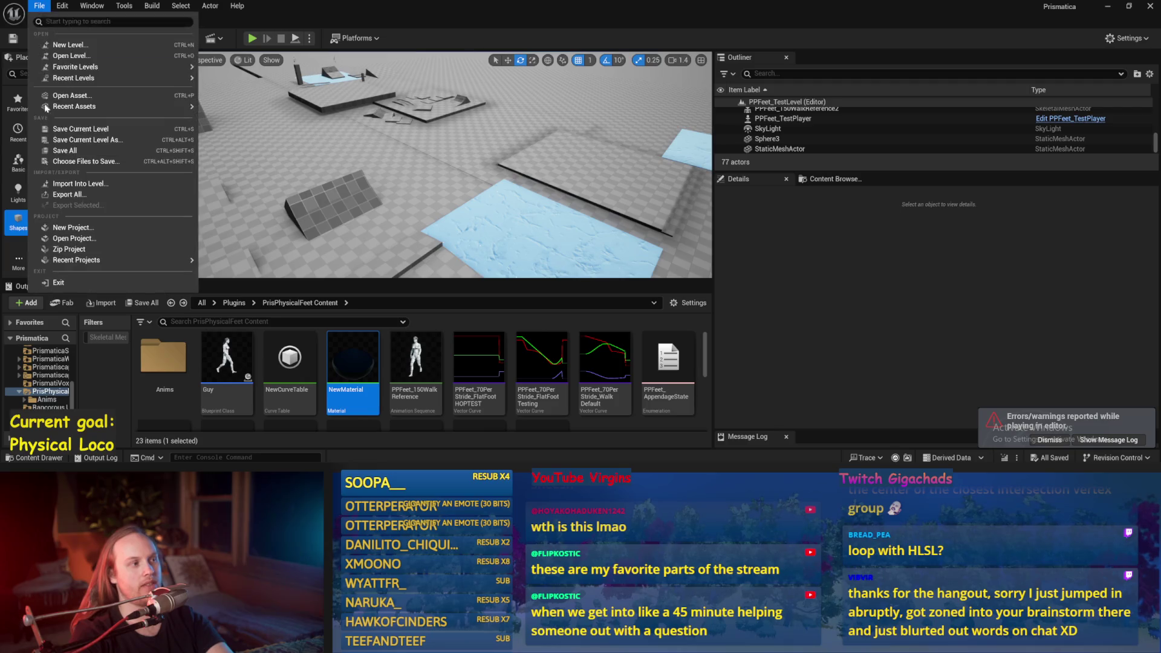
click(66, 150)
scroll(378, 183, down, 3)
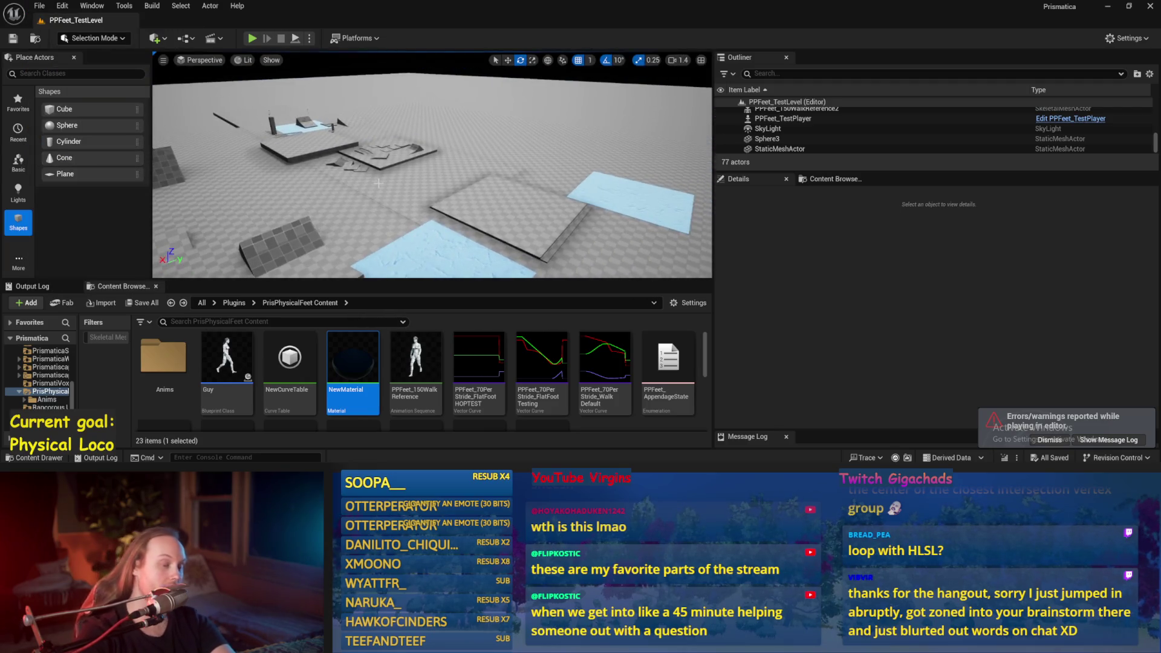